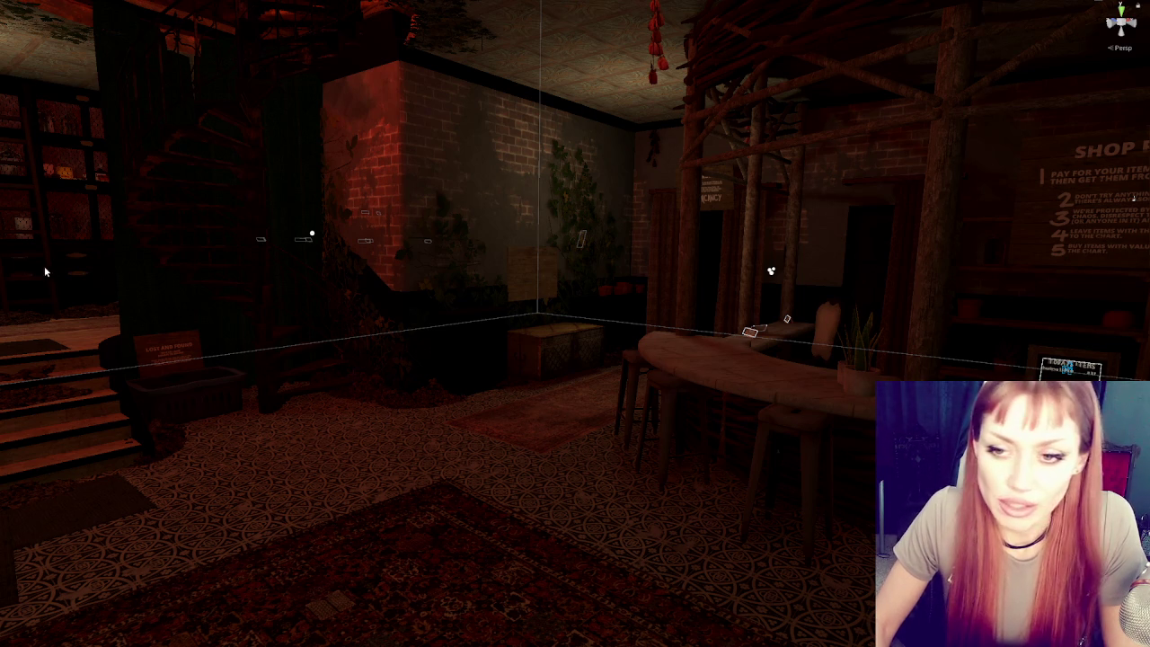
- Restore the full editor layout and open the Home scene from the project's Scenes folder
key("shift+space")
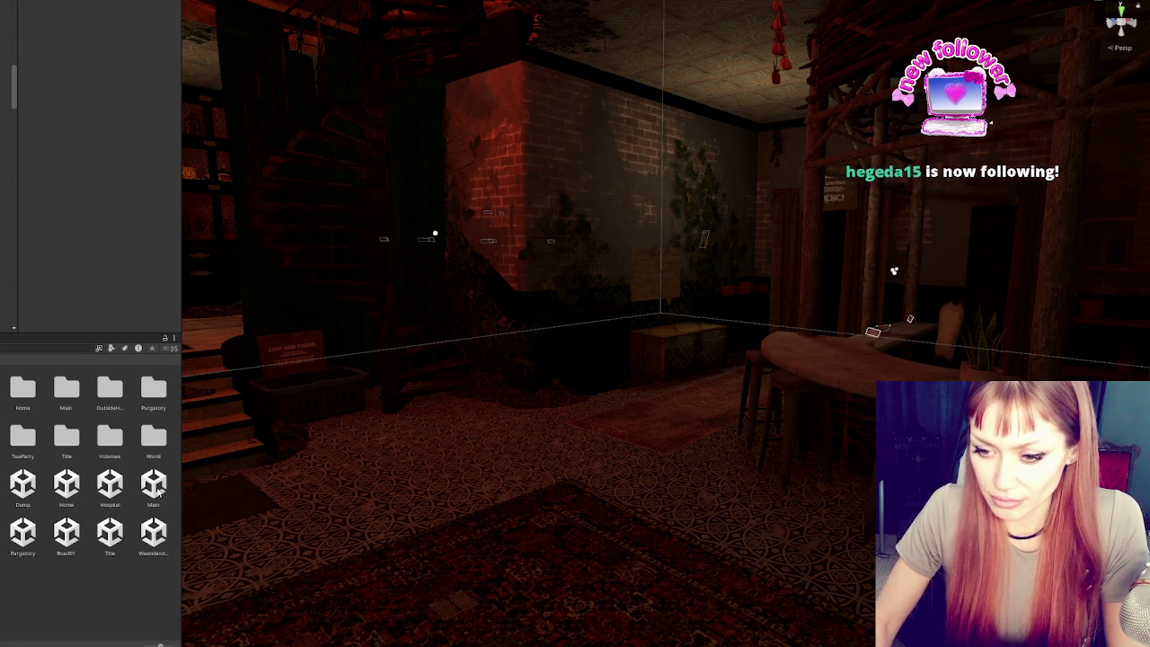
left_click(67, 485)
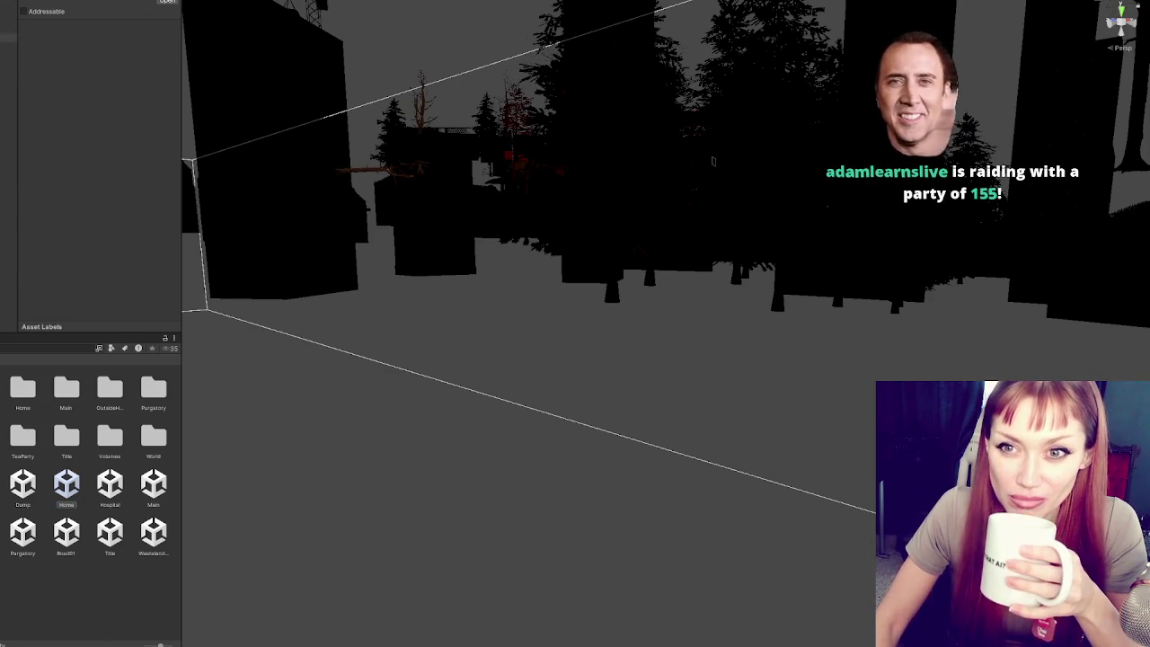
- Select the trigger object with large sphere gizmos in the Hierarchy to view its Transform position
left_click(8, 245)
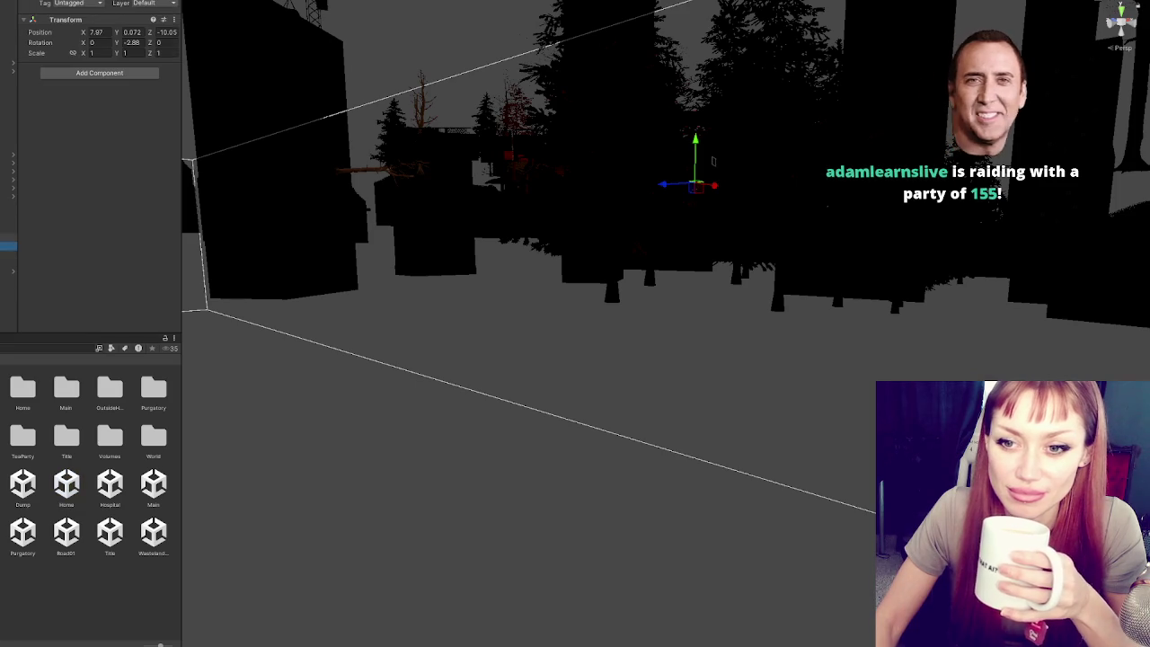
left_click(8, 204)
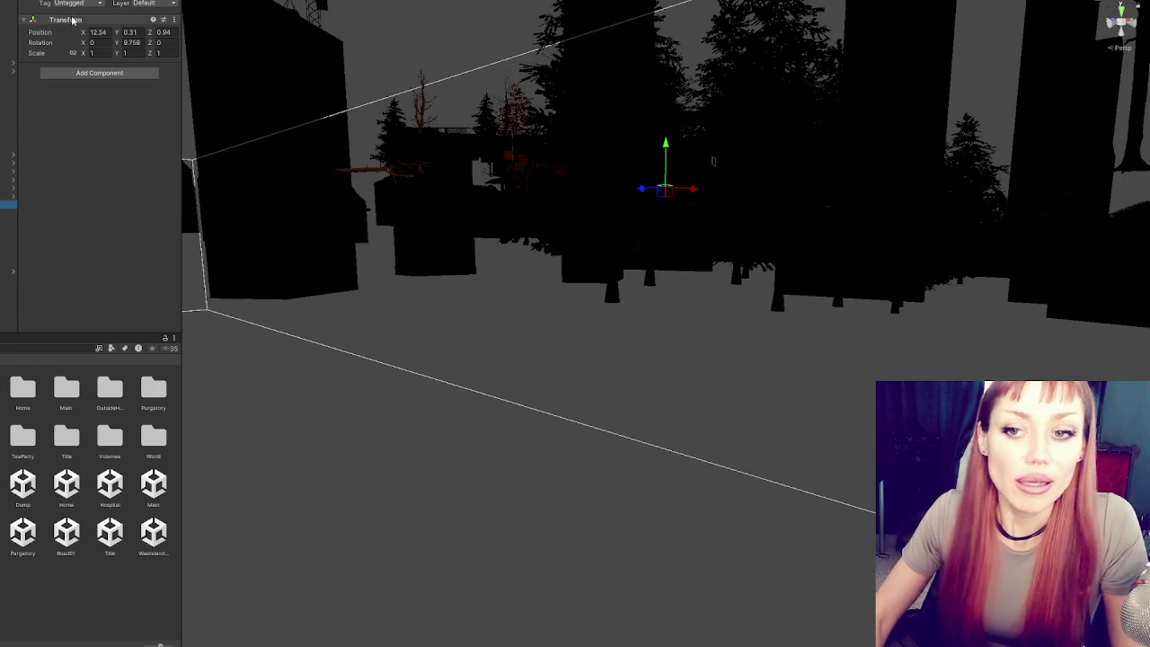
left_click(9, 104)
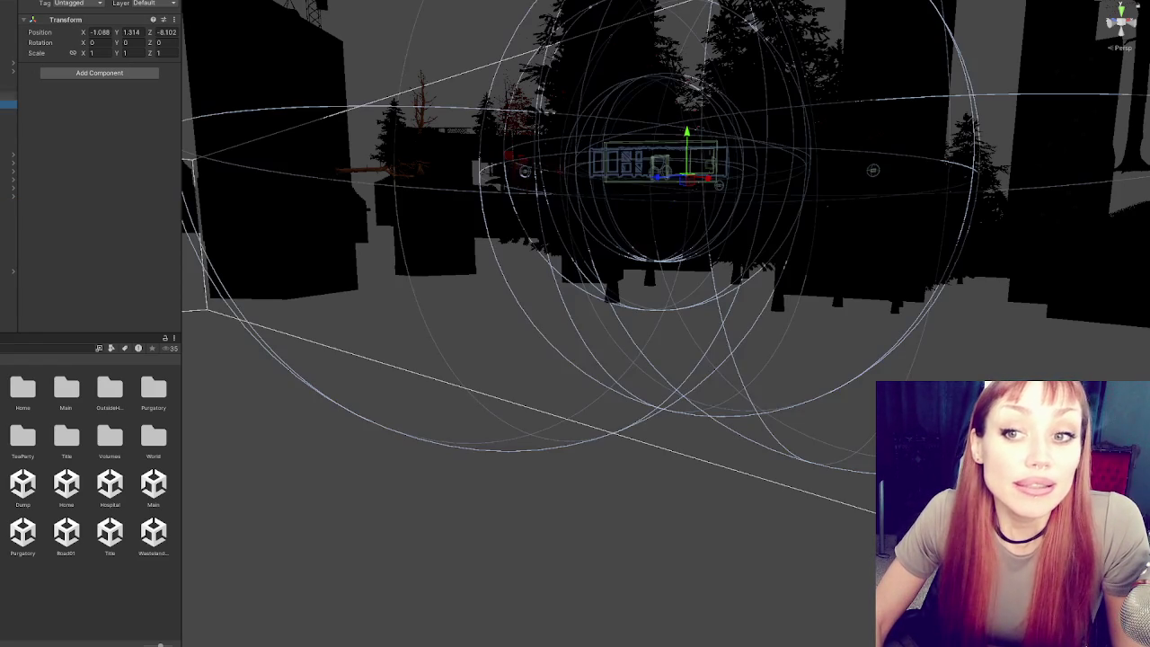
- Orbit and pull back to frame the EXIT sign and trigger volume, then select a wooden board
mouse_move(557, 116)
left_mouse_down()
mouse_move(538, 98)
mouse_move(485, 216)
mouse_move(494, 251)
mouse_move(915, 255)
left_mouse_up()
left_click_drag(791, 124, 545, 208)
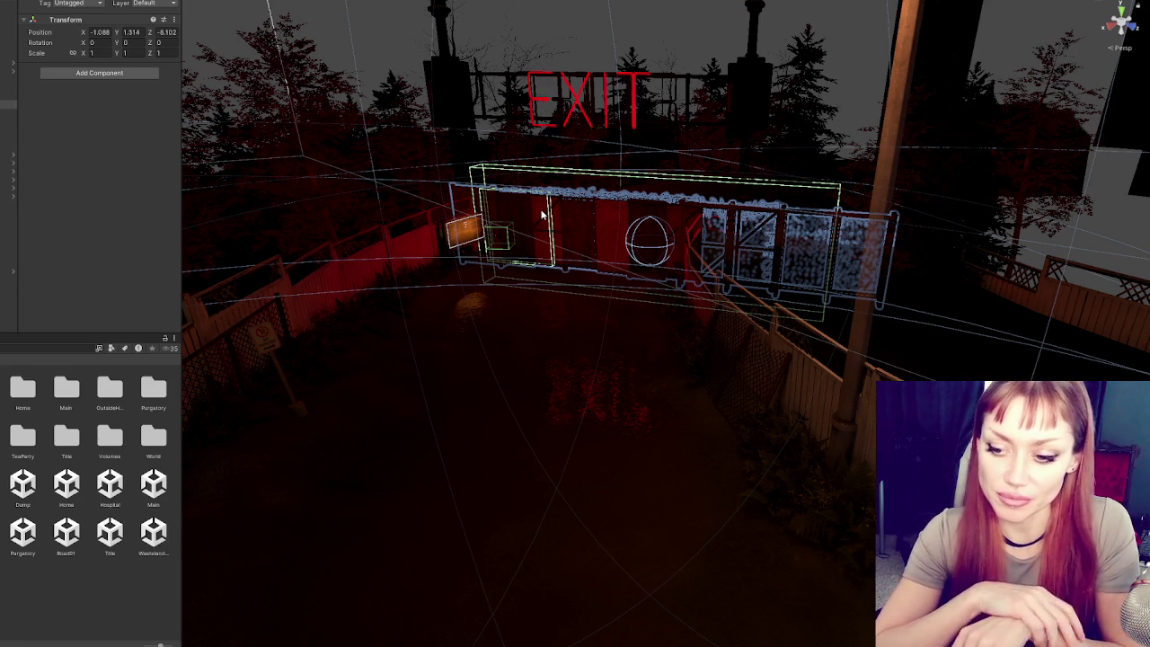
left_click(550, 226)
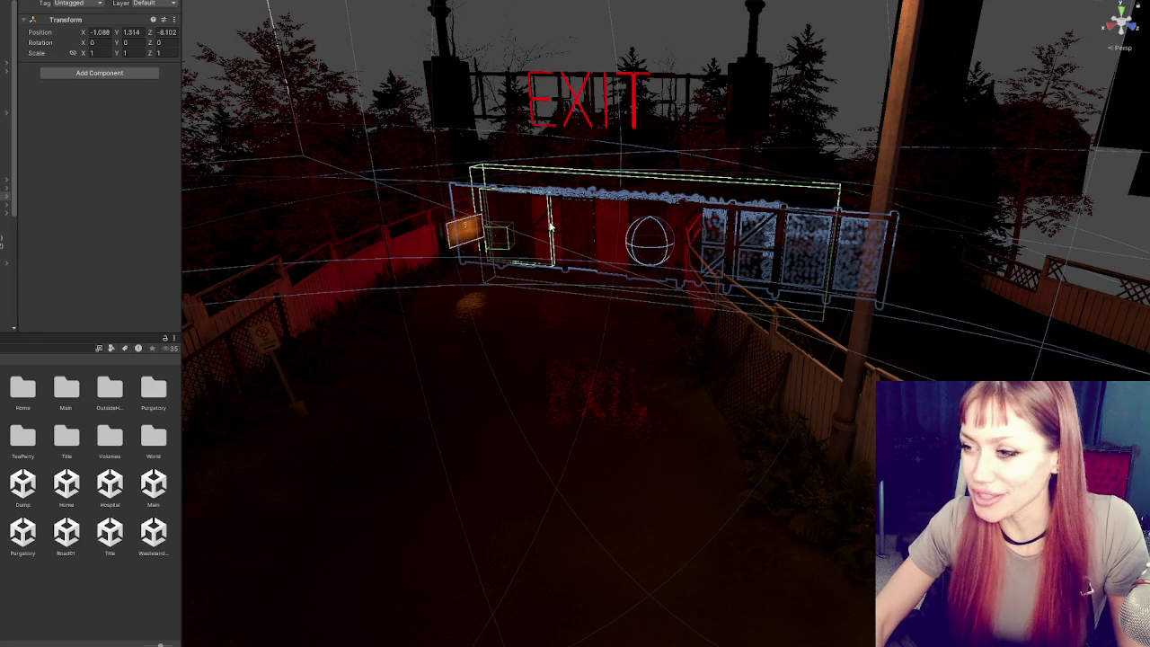
- Frame both wooden boards, the gate door and the cube beside the gate, then look down on them
key("f")
left_click(757, 322)
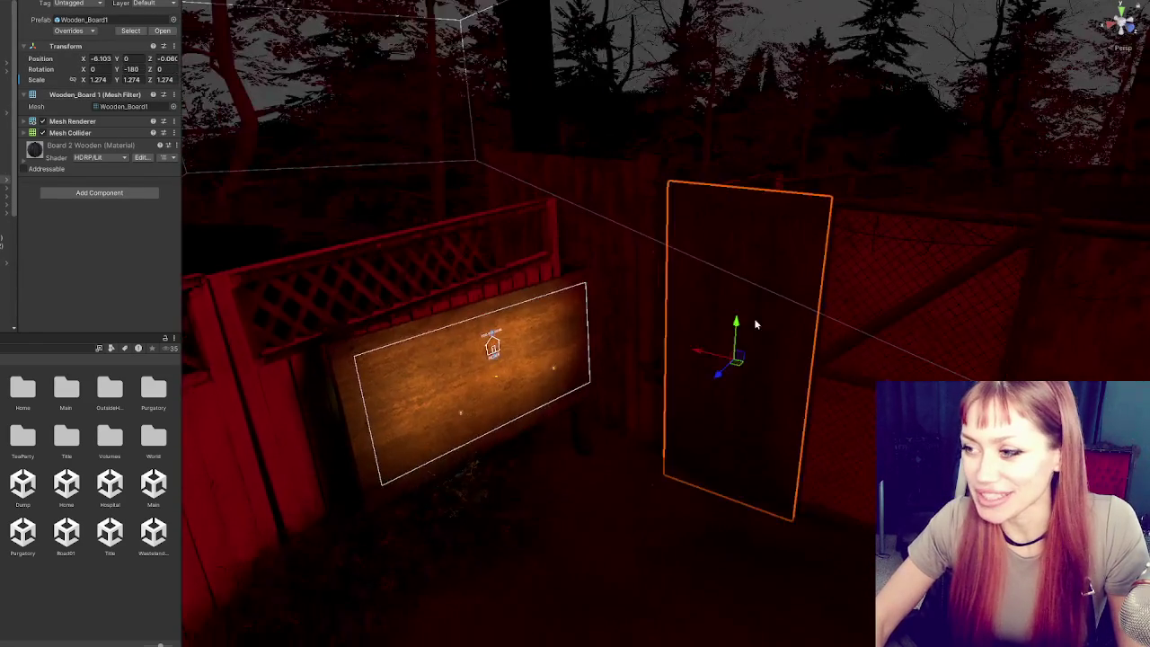
key("f")
left_click(649, 286)
key("f")
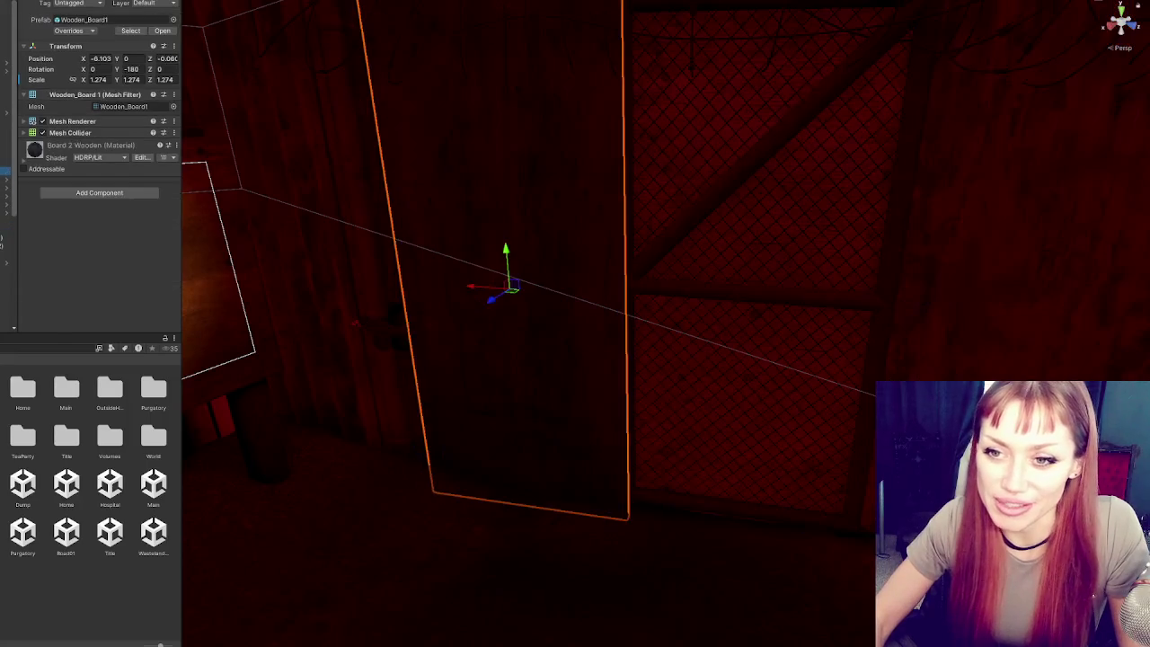
left_click(4, 170)
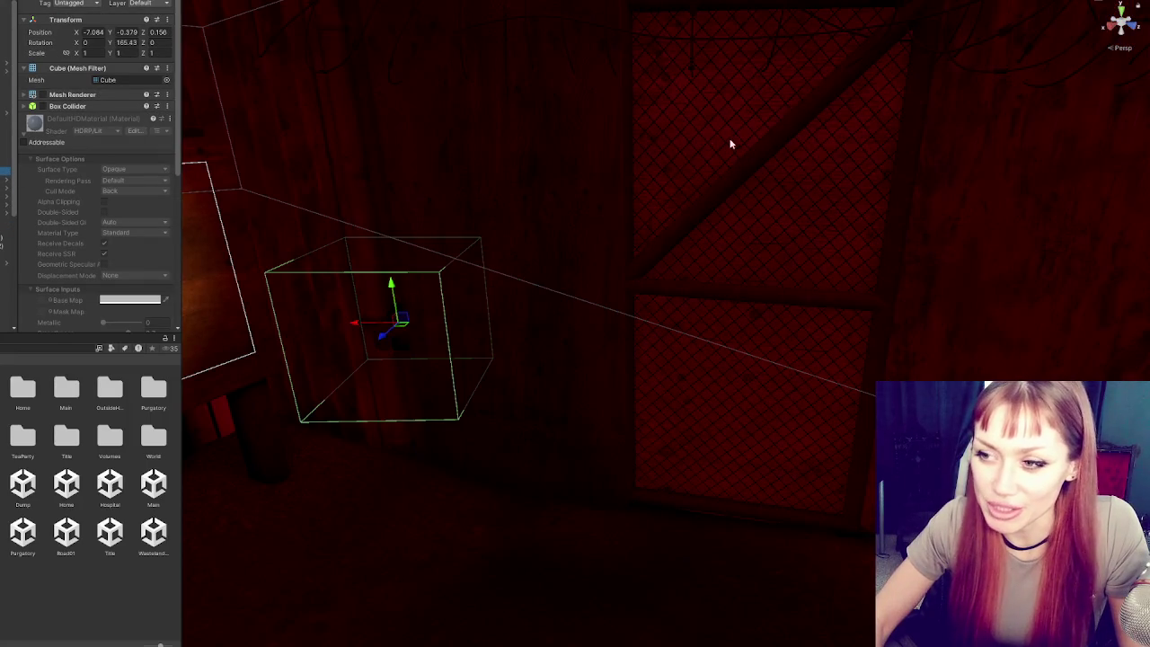
key("f")
mouse_move(730, 142)
left_mouse_down()
mouse_move(760, 246)
mouse_move(796, 311)
mouse_move(781, 290)
left_mouse_up()
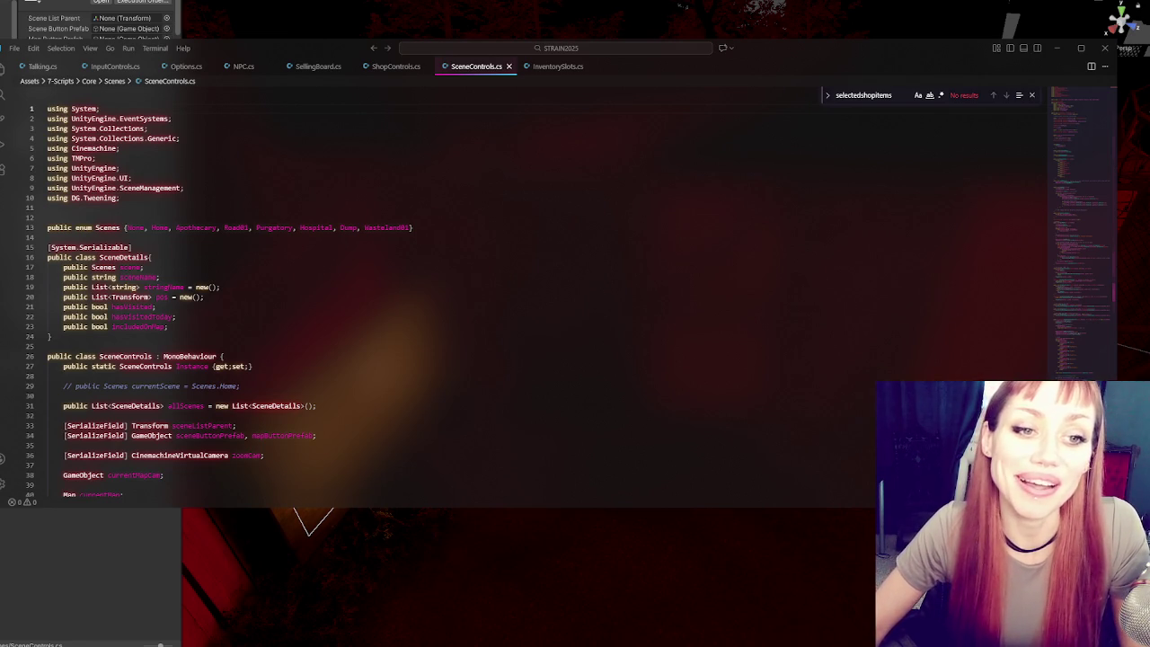
scroll(44, 256, "down", 5)
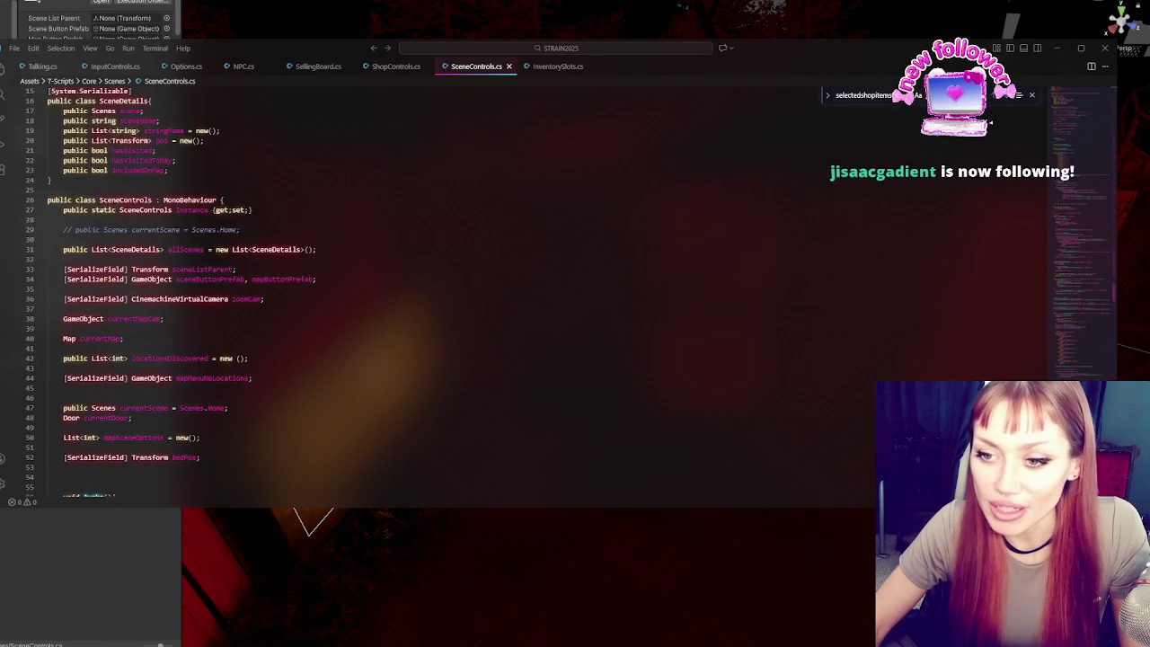
left_click(1119, 269)
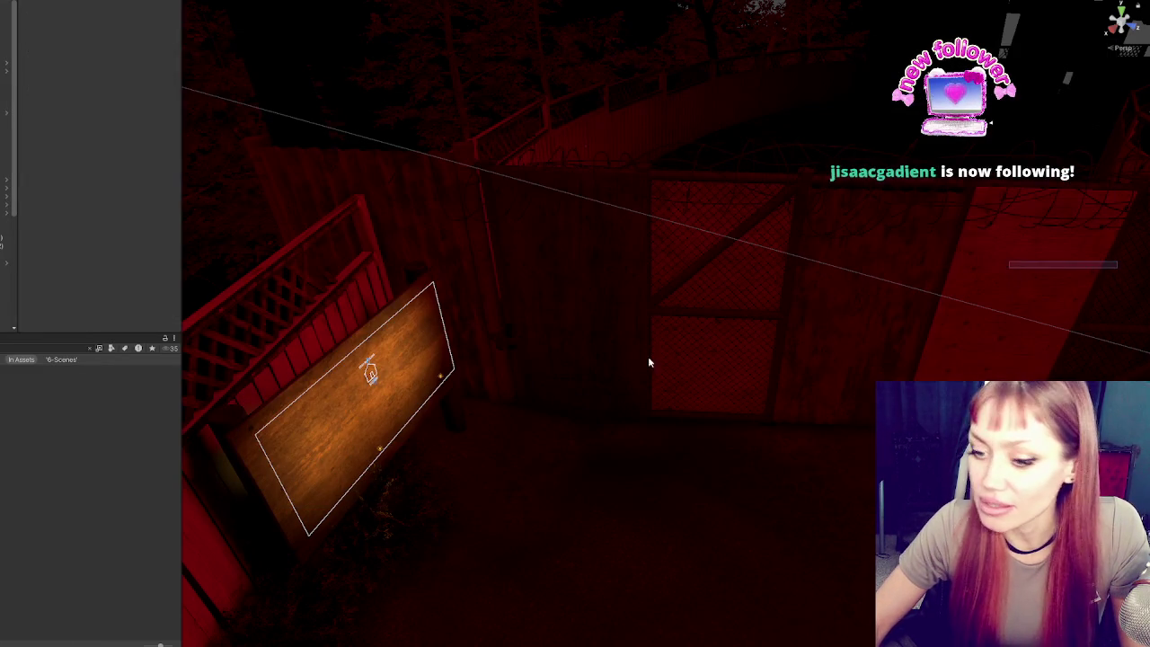
key("alt+Tab")
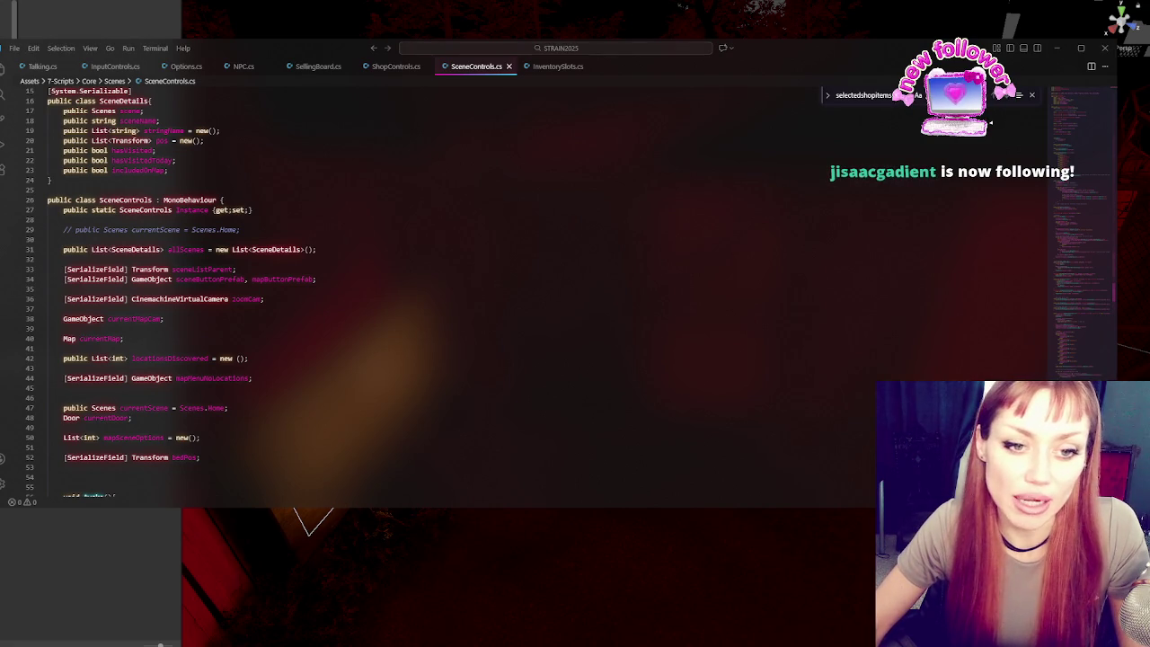
scroll(391, 302, "down", 10)
scroll(390, 301, "down", 15)
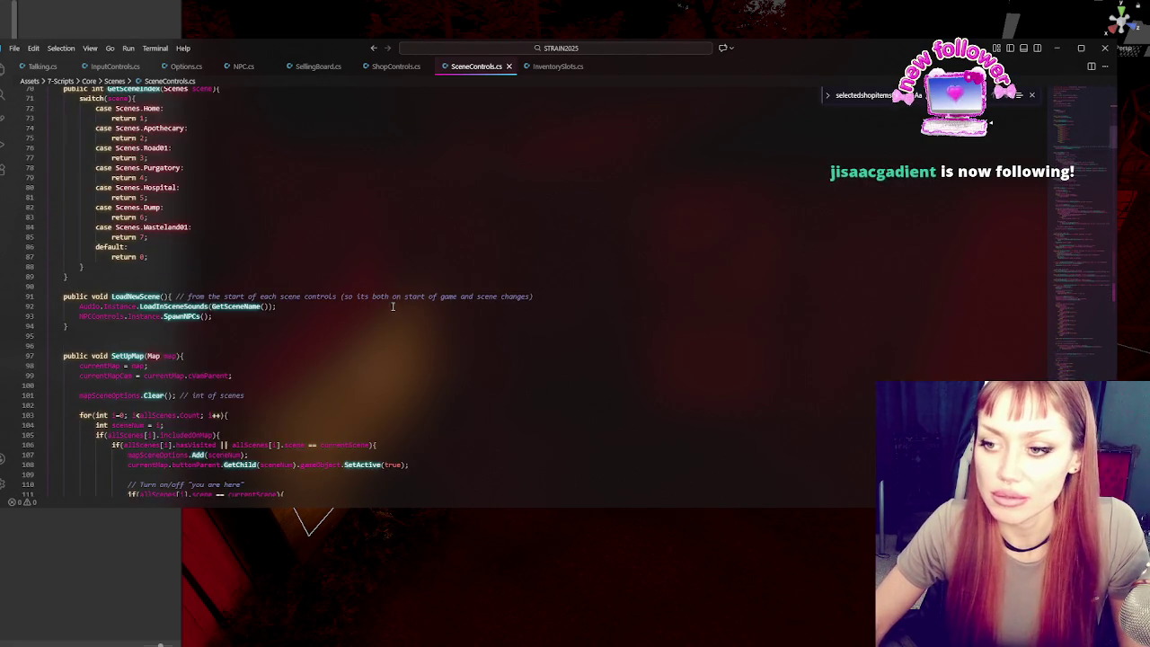
left_click(341, 237)
scroll(360, 233, "down", 6)
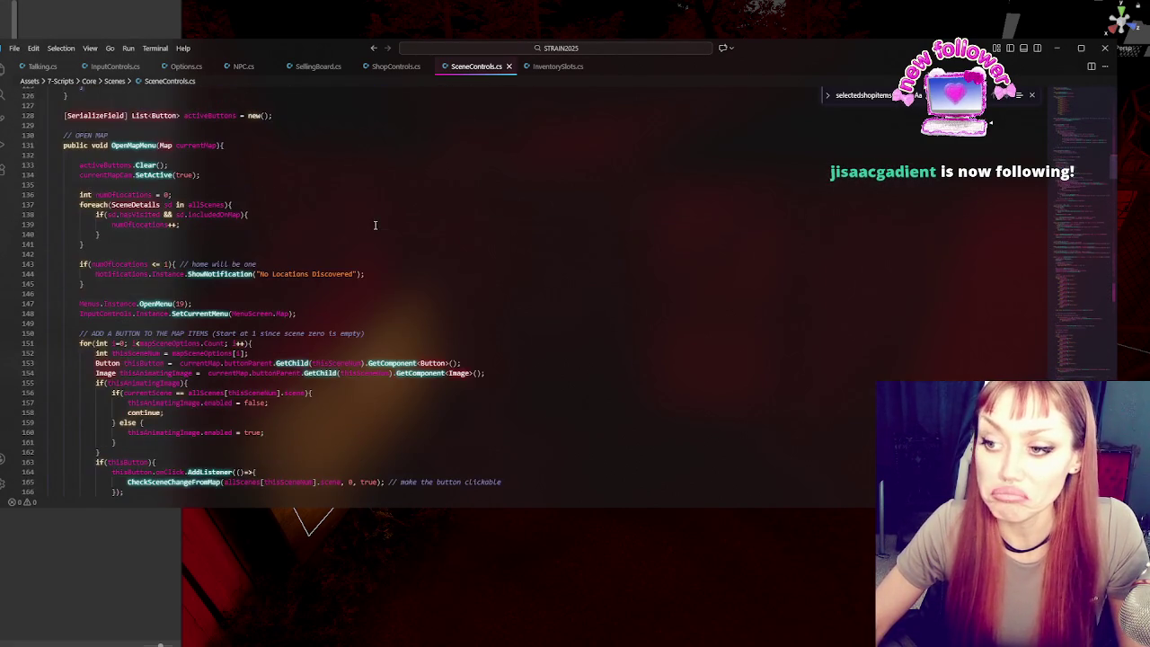
left_click(467, 280)
scroll(467, 280, "down", 5)
left_click(467, 279)
scroll(471, 270, "down", 9)
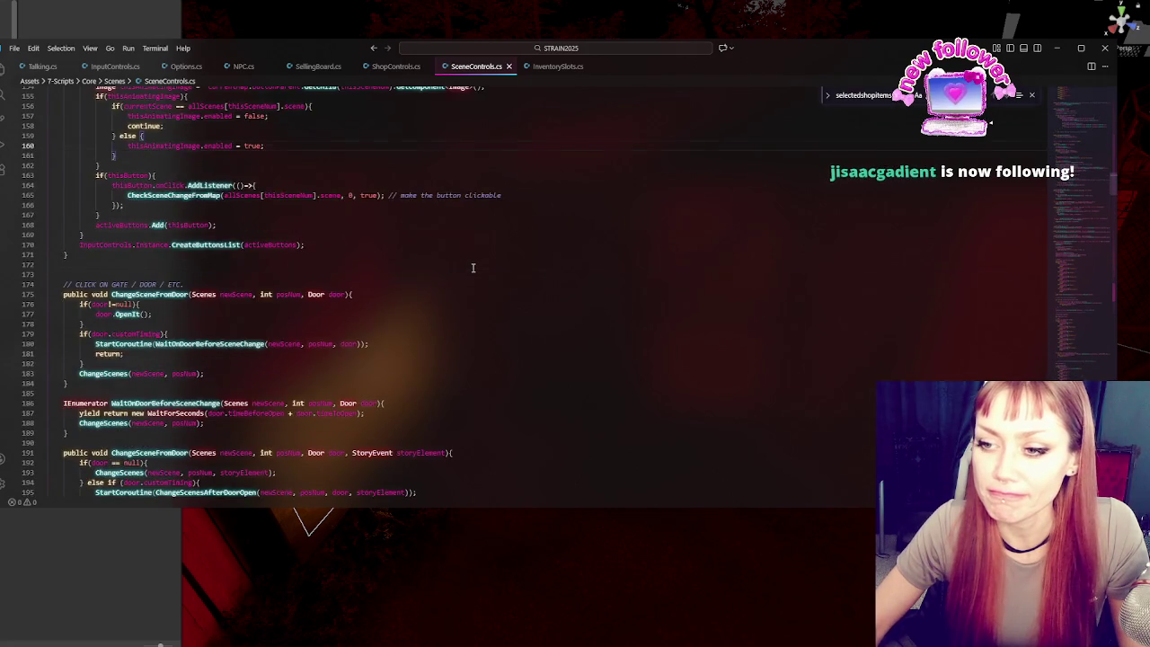
scroll(480, 243, "down", 5)
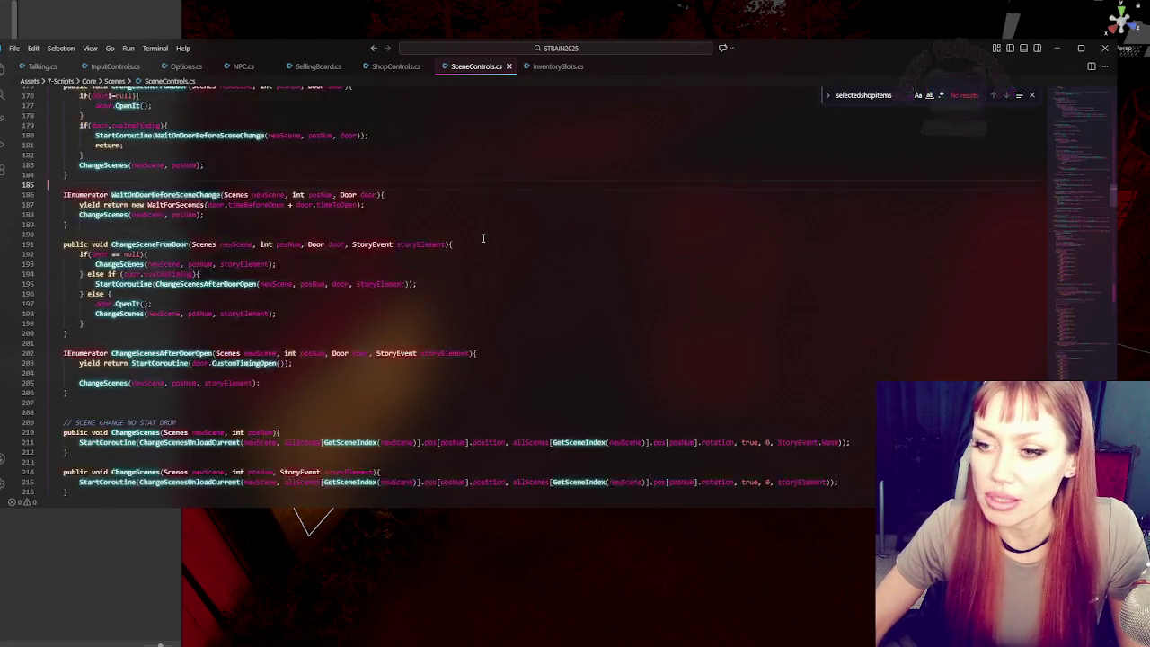
left_click(482, 238)
scroll(485, 234, "up", 20)
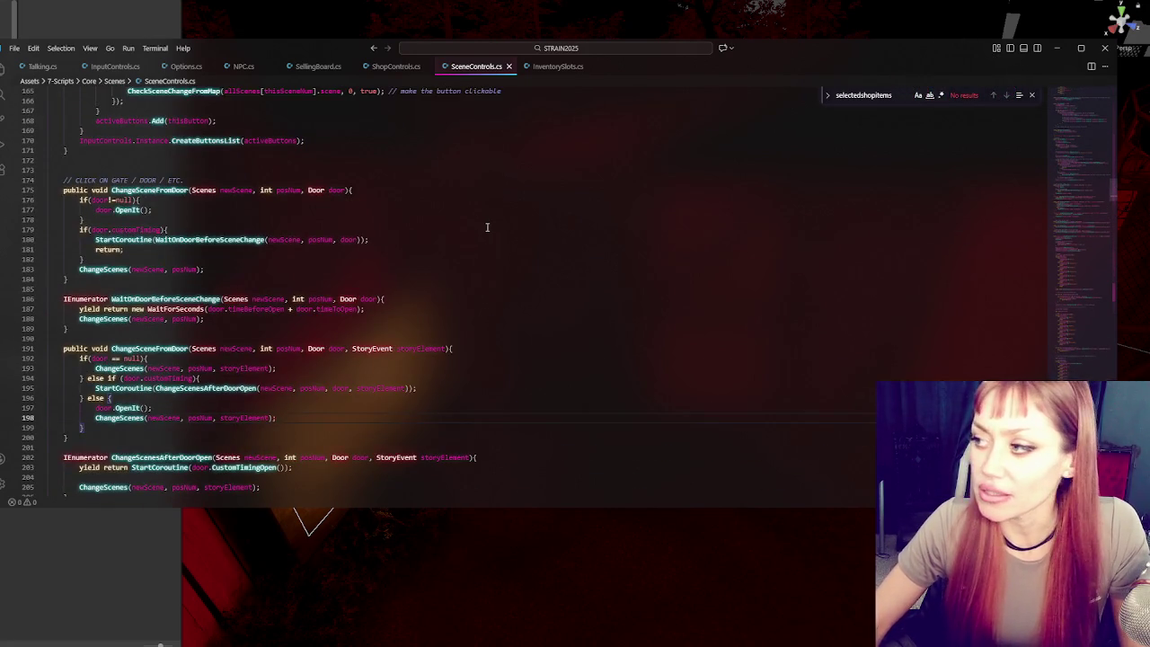
scroll(495, 228, "up", 20)
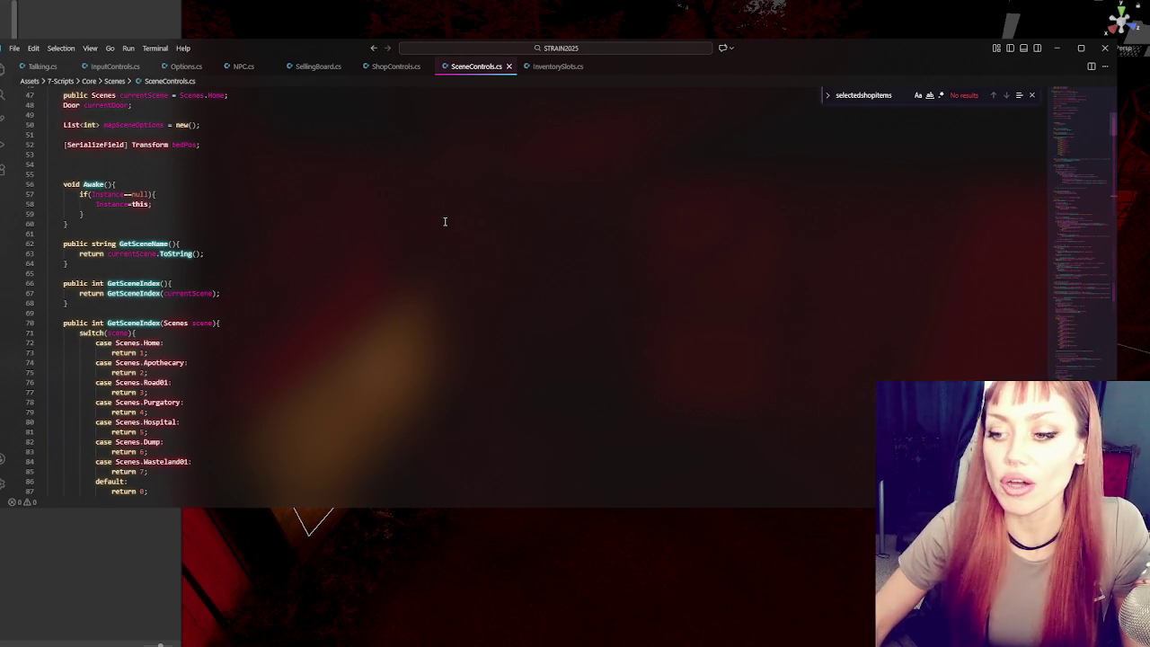
scroll(422, 182, "down", 5)
scroll(431, 185, "down", 20)
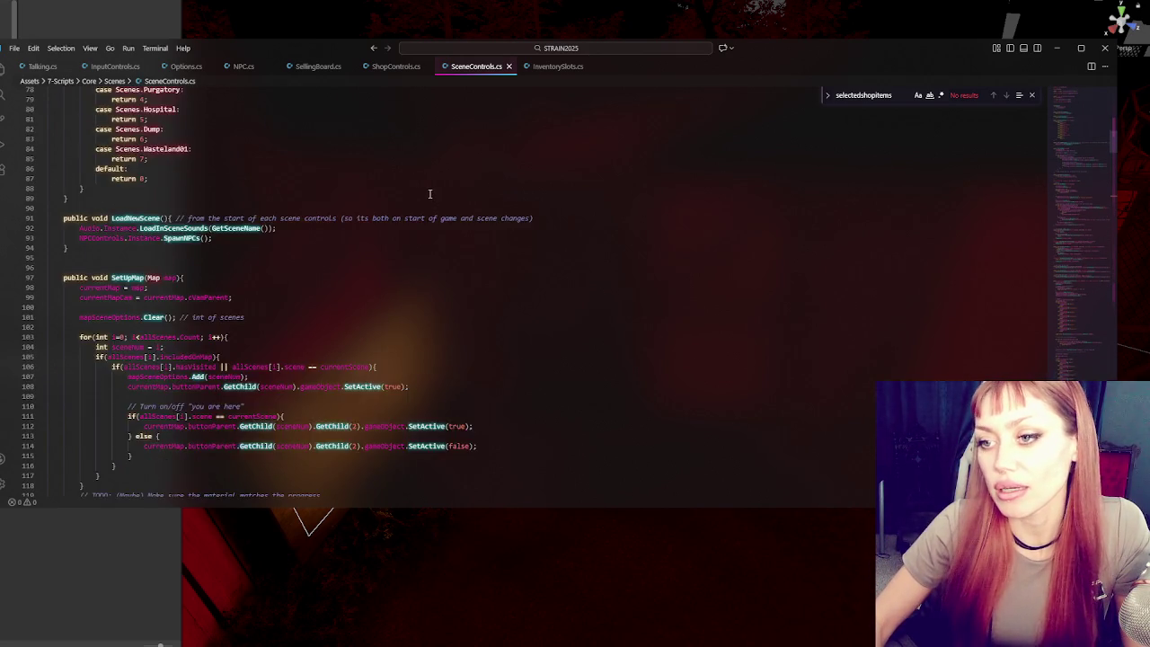
scroll(420, 252, "down", 20)
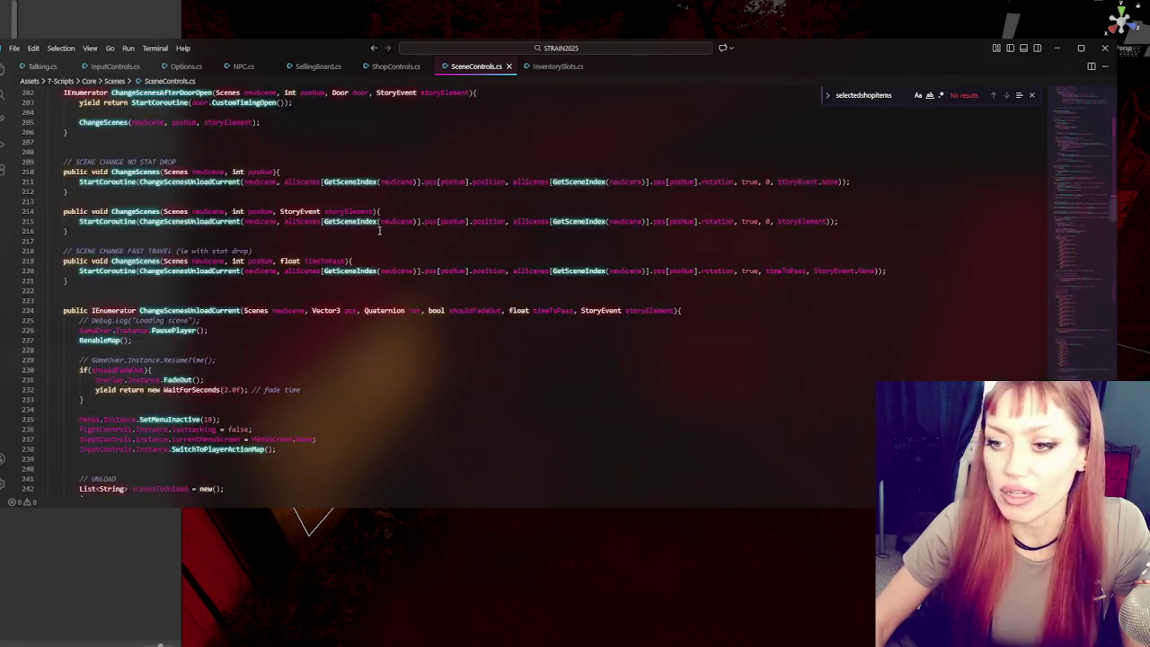
left_click(404, 232)
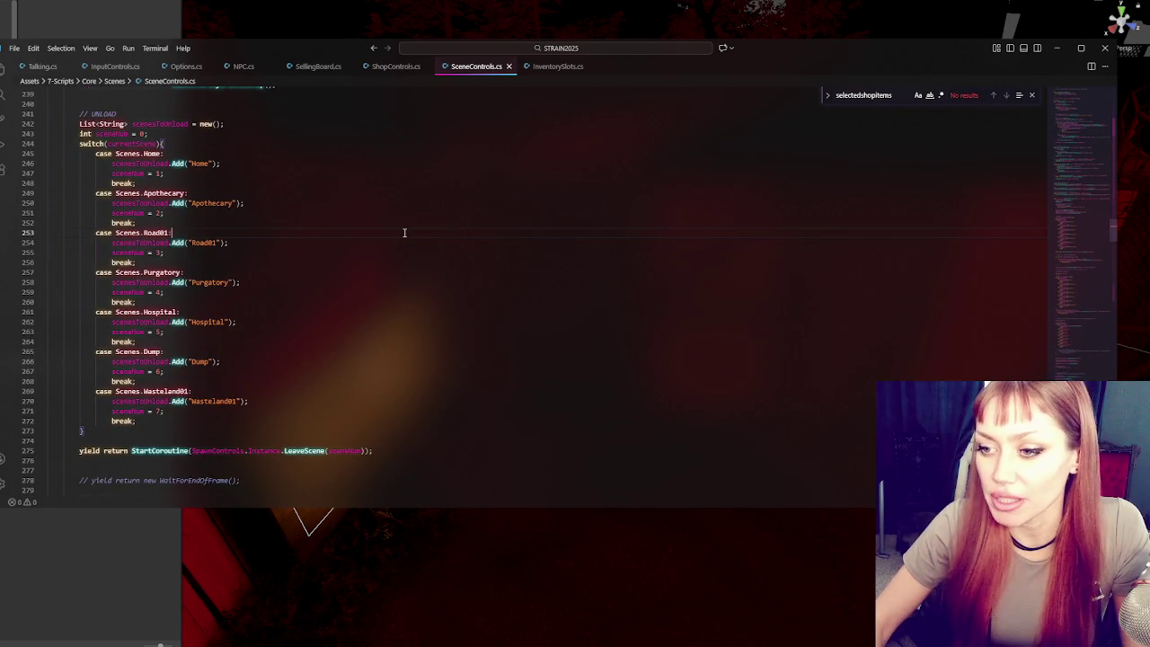
scroll(404, 233, "up", 1)
scroll(426, 248, "up", 4)
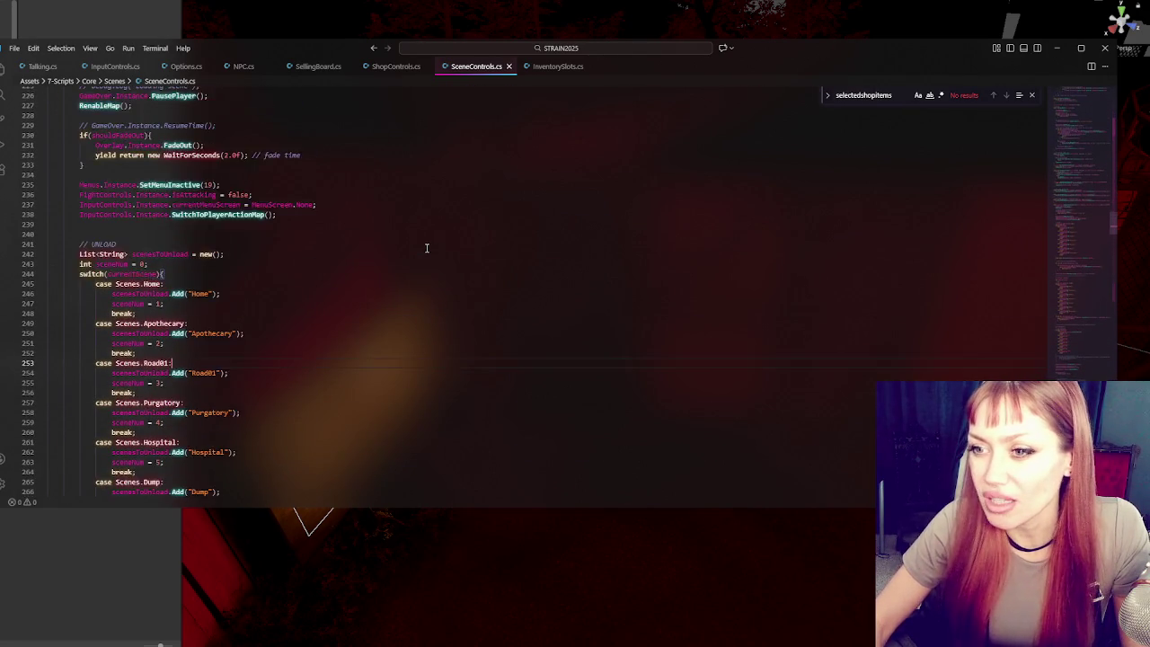
scroll(426, 248, "up", 5)
scroll(426, 247, "down", 4)
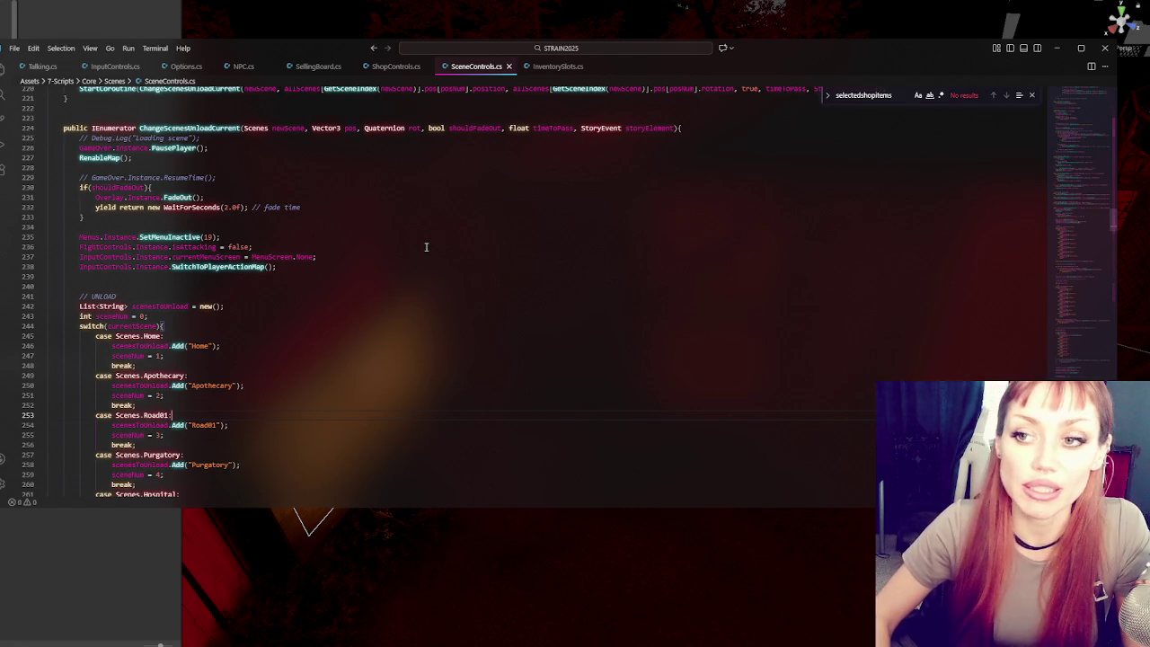
left_click(206, 246)
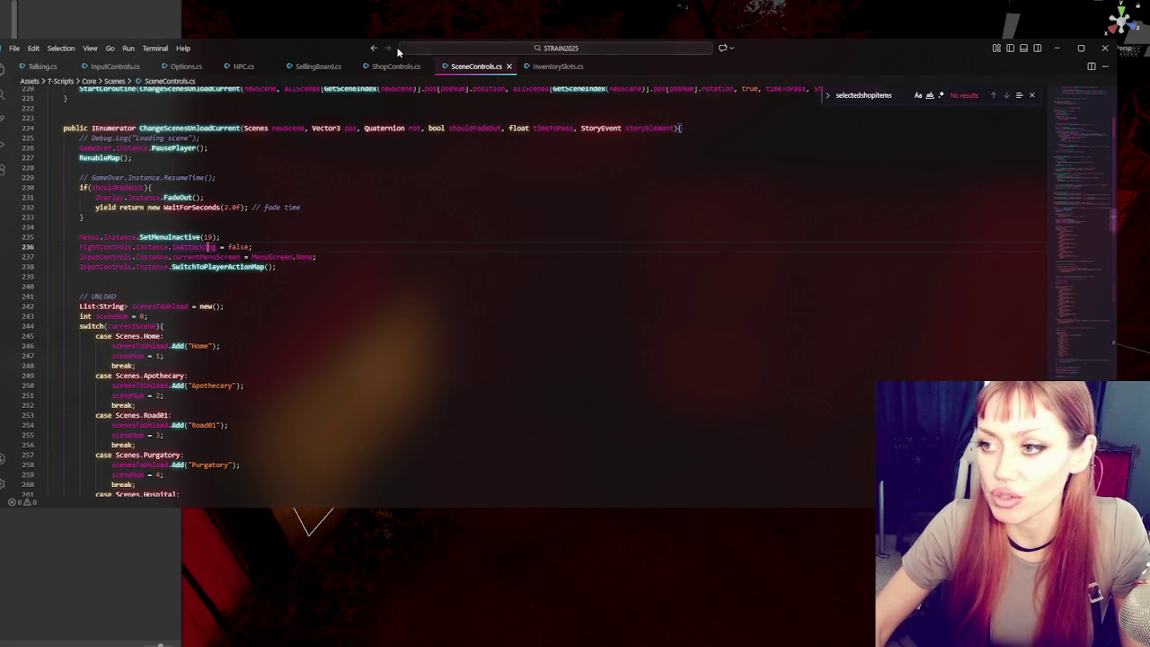
left_click(292, 314)
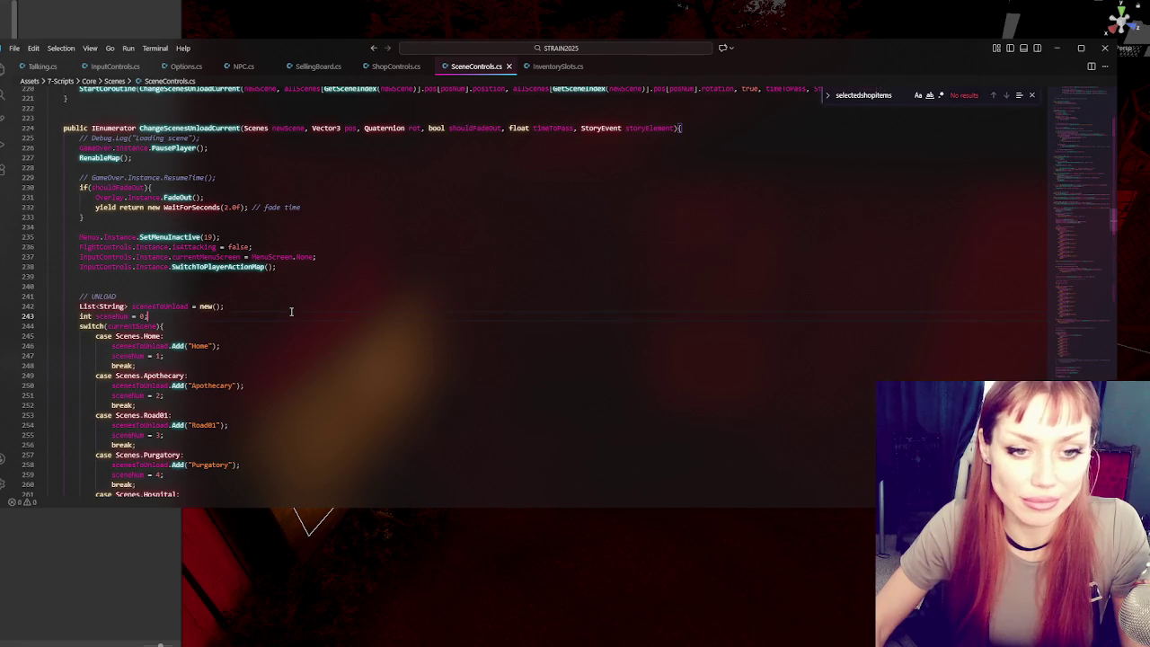
scroll(292, 312, "down", 1)
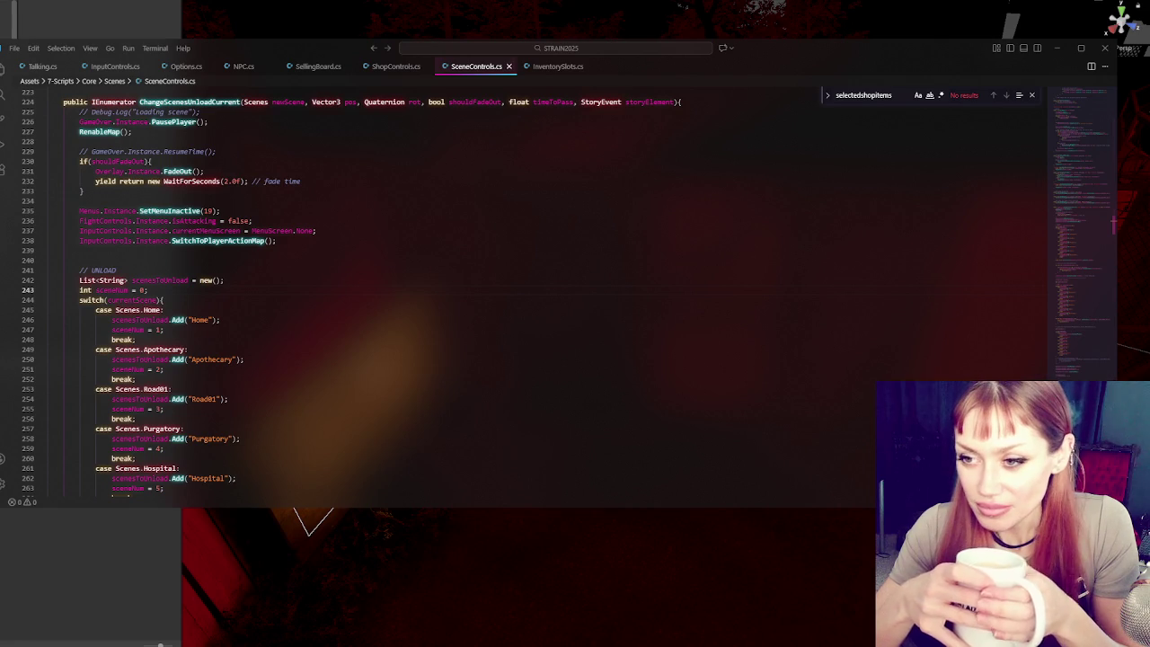
left_click(372, 226)
- Delete the stray blank lines 240 and 276 in SceneControls.cs
left_click(330, 256)
key("BackSpace")
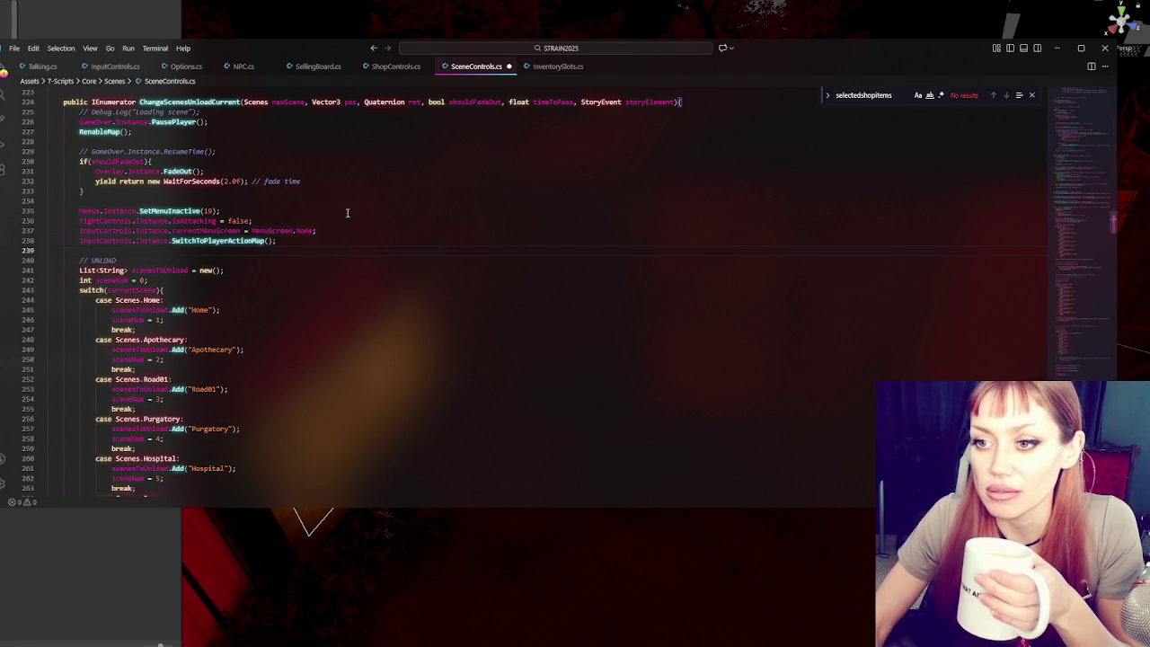
scroll(368, 186, "down", 5)
scroll(367, 184, "down", 4)
left_click(293, 303)
key("BackSpace")
- Review the rest of the coroutine, checking the blank lines before LOAD and at line 335
scroll(431, 300, "down", 3)
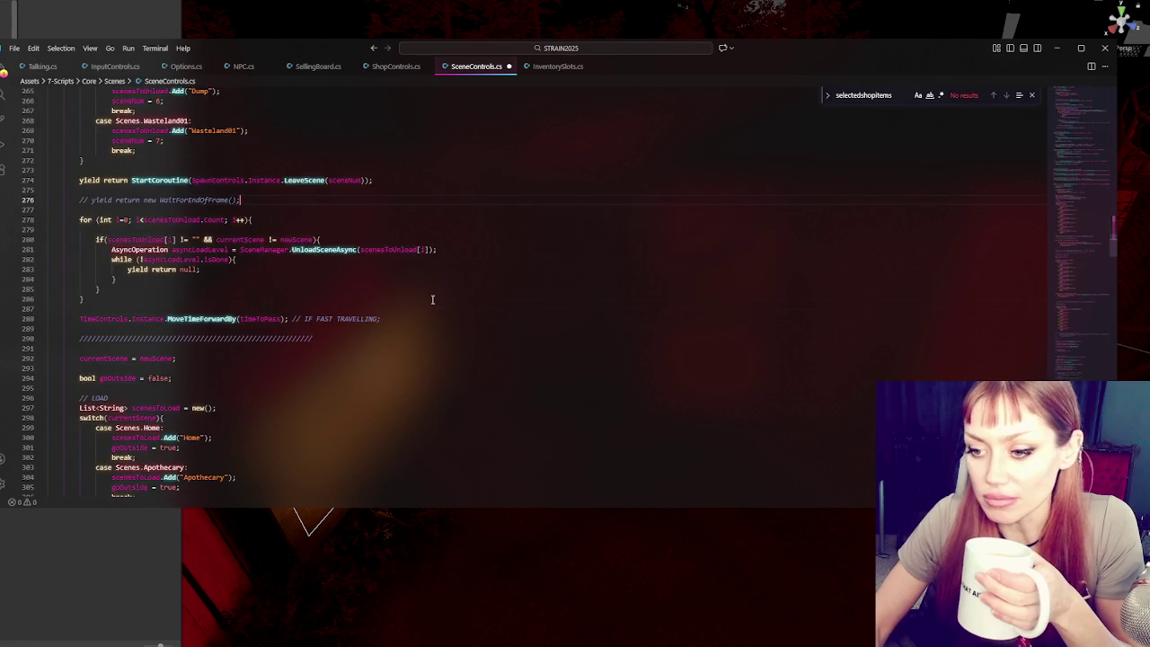
scroll(446, 282, "down", 3)
scroll(564, 314, "up", 4)
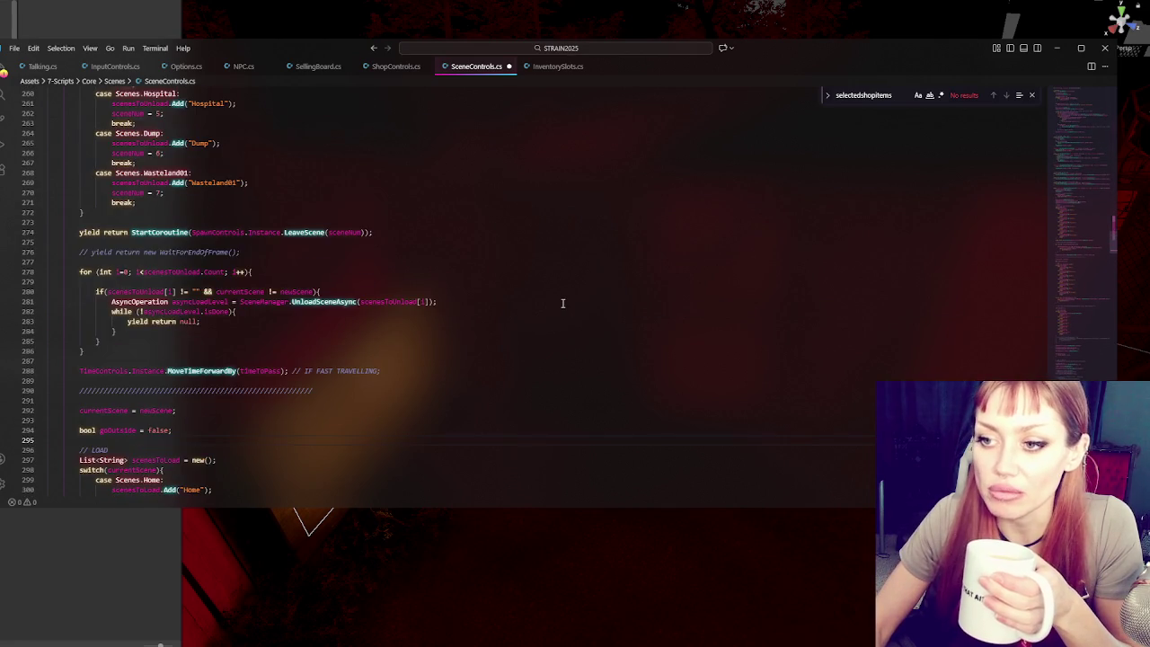
scroll(560, 301, "down", 6)
left_click(349, 256)
scroll(395, 240, "down", 5)
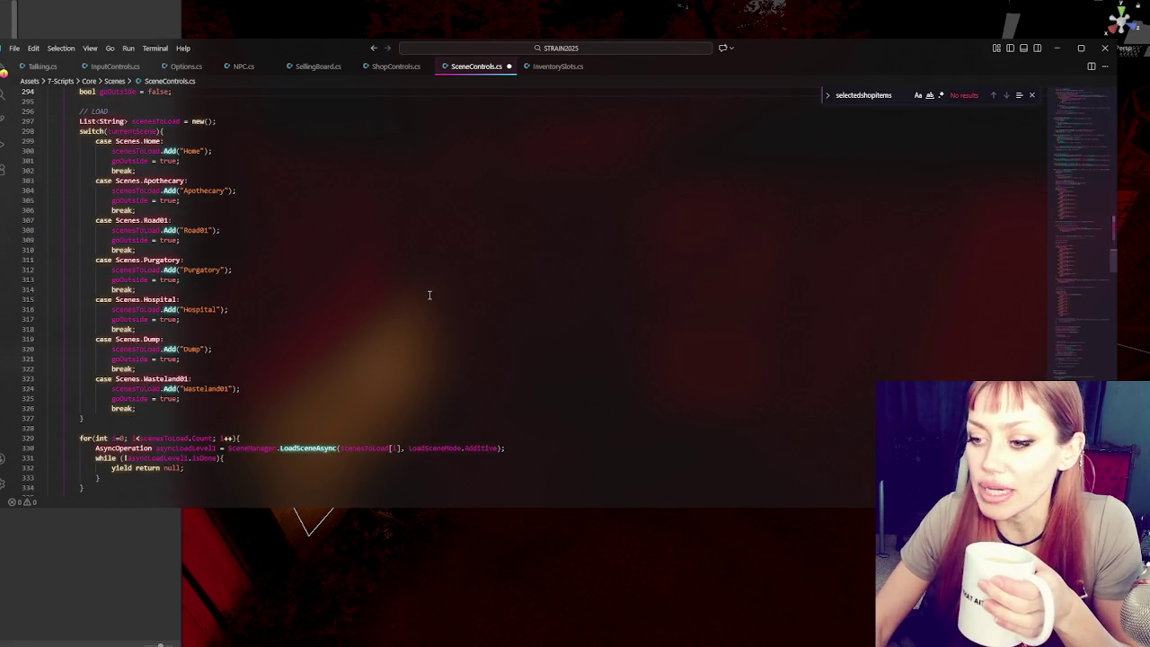
scroll(426, 297, "down", 4)
scroll(405, 369, "down", 6)
scroll(409, 369, "up", 6)
left_click(409, 368)
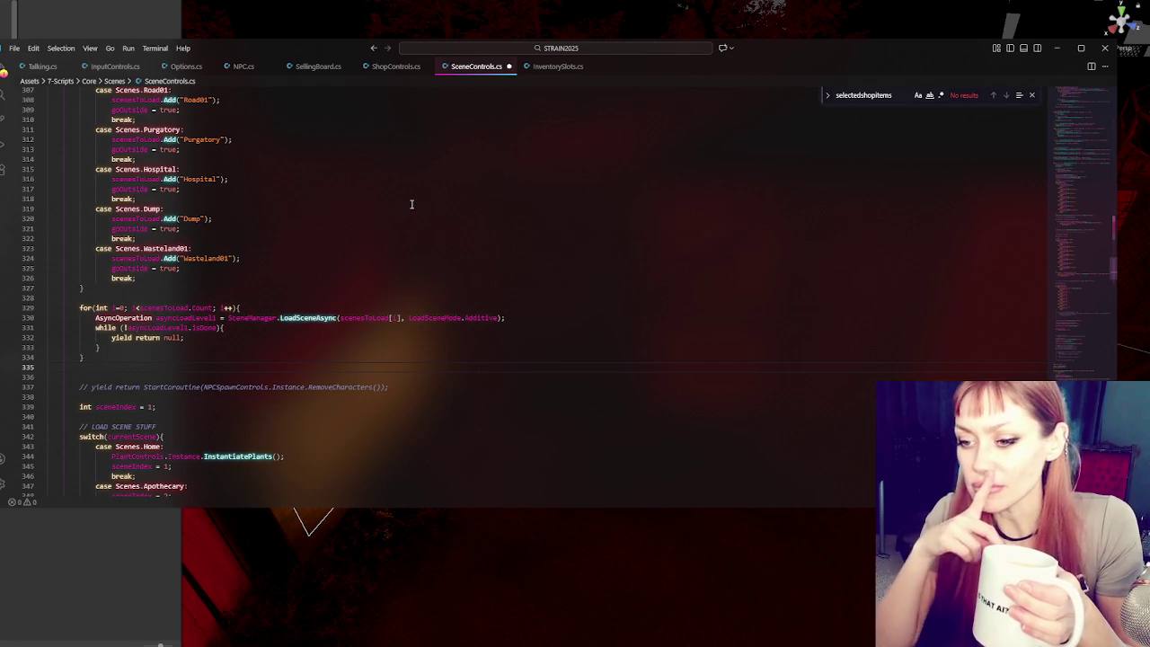
scroll(390, 179, "down", 5)
scroll(390, 183, "up", 15)
scroll(305, 121, "down", 1)
scroll(306, 121, "down", 3)
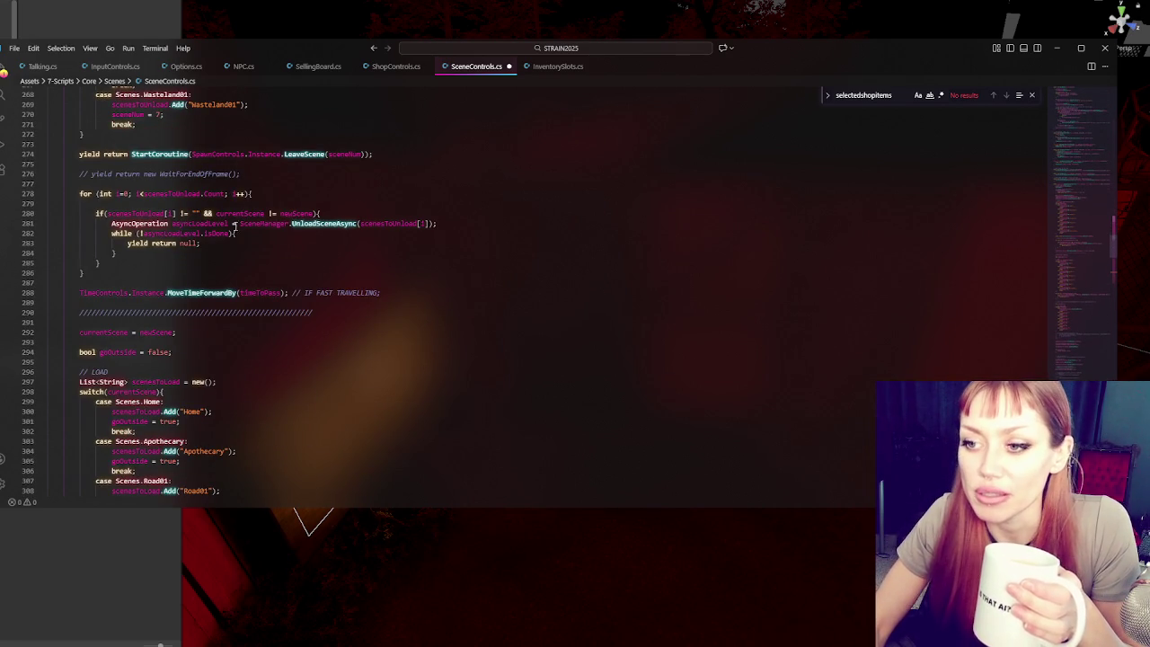
scroll(342, 224, "up", 9)
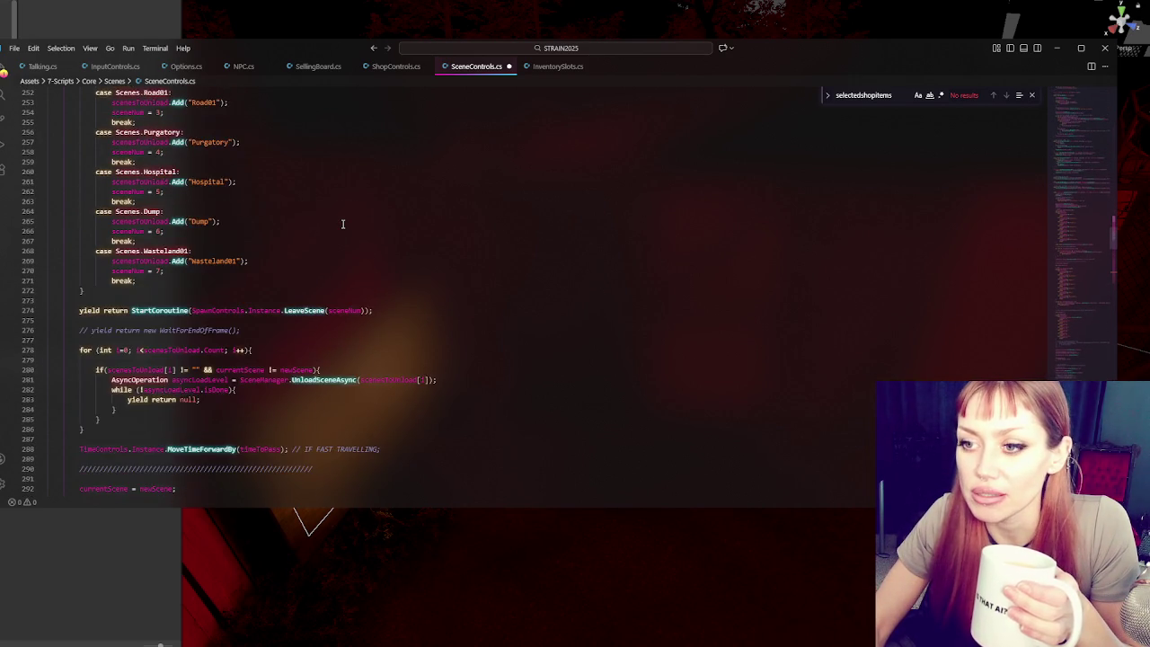
scroll(342, 223, "up", 5)
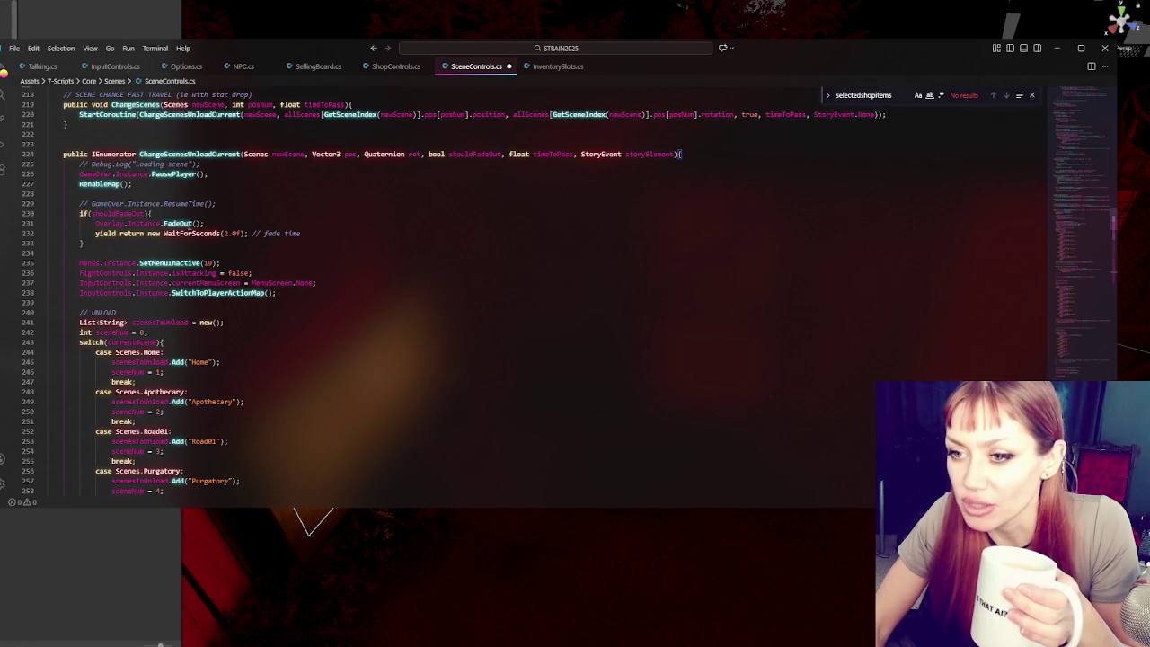
- Select the PausePlayer call on line 226 and dismiss its context menu without changes
mouse_move(248, 173)
left_mouse_down()
mouse_move(257, 165)
mouse_move(79, 174)
left_mouse_up()
right_click(182, 169)
left_click(218, 174)
right_click(144, 175)
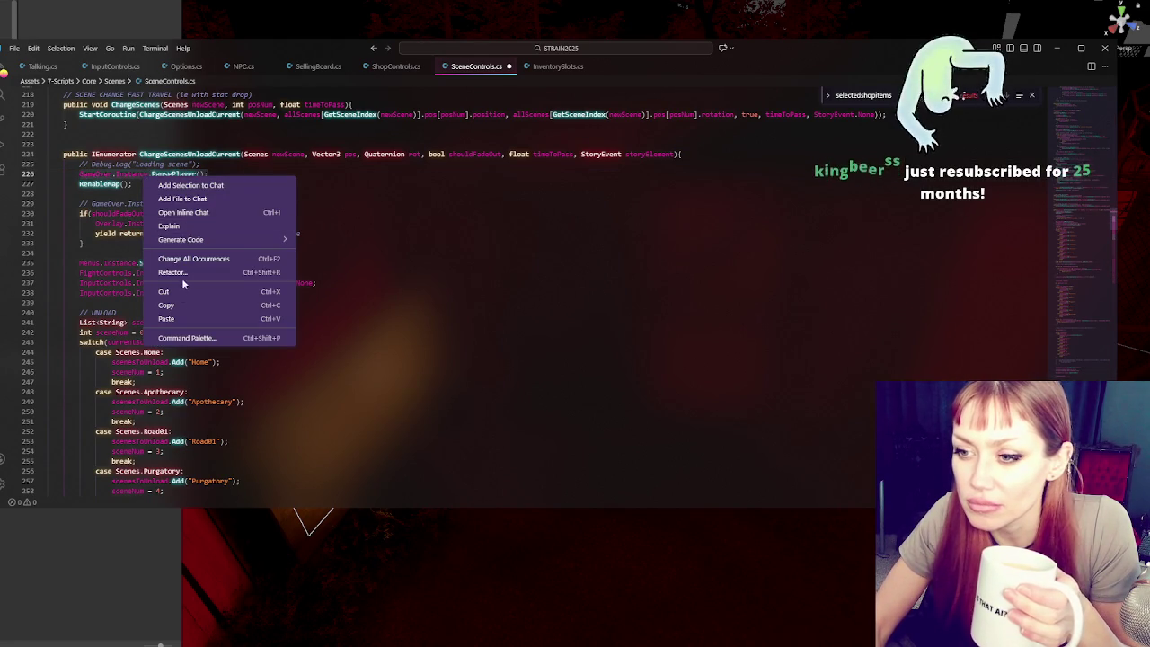
key("Escape")
- Leave the code after the fade-out block and select the wooden gate board in Unity's Scene view
left_click(324, 239)
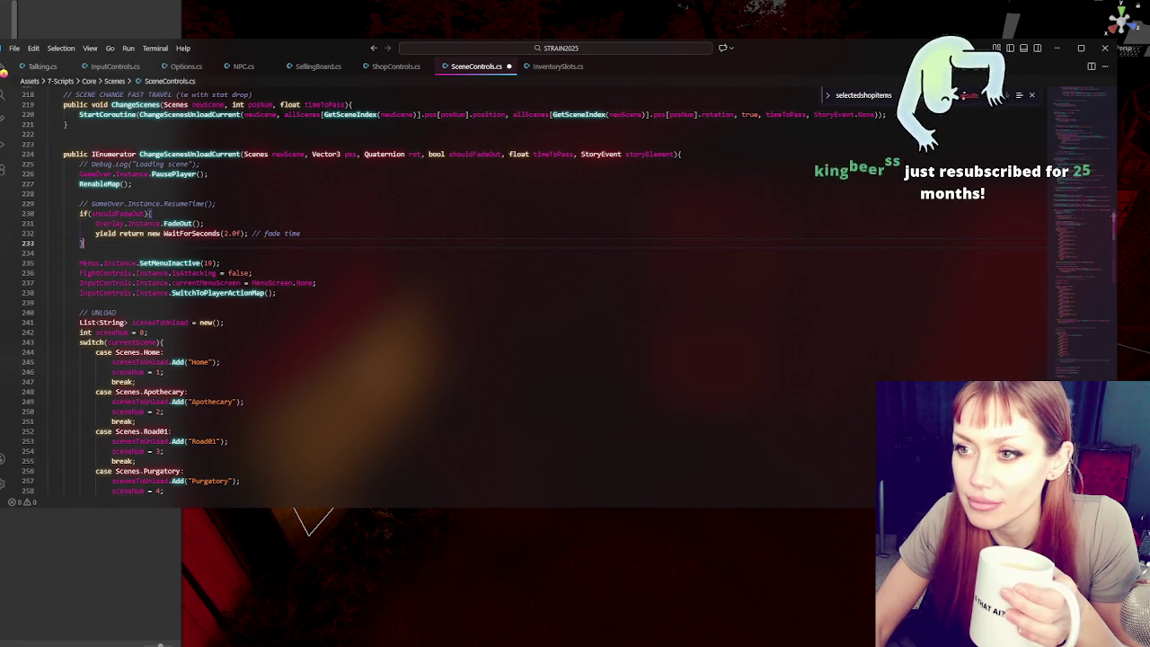
key("alt+Tab")
left_click(547, 292)
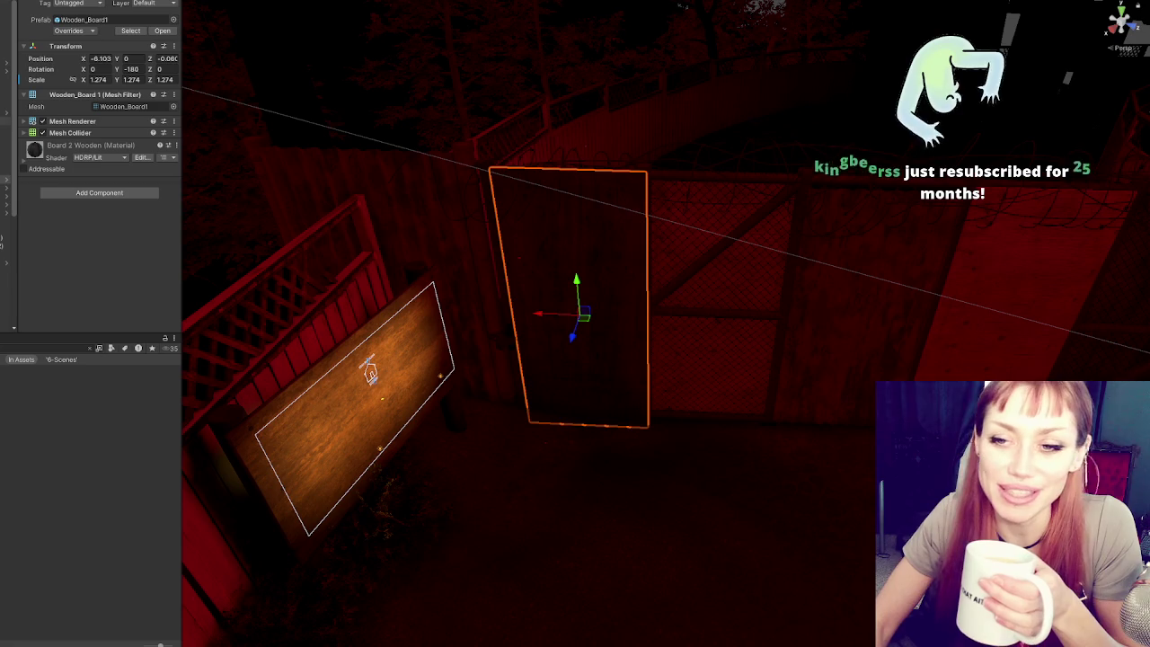
- Select the gate and its scene-change trigger box, then open the ChangeScenes script
left_click(574, 296)
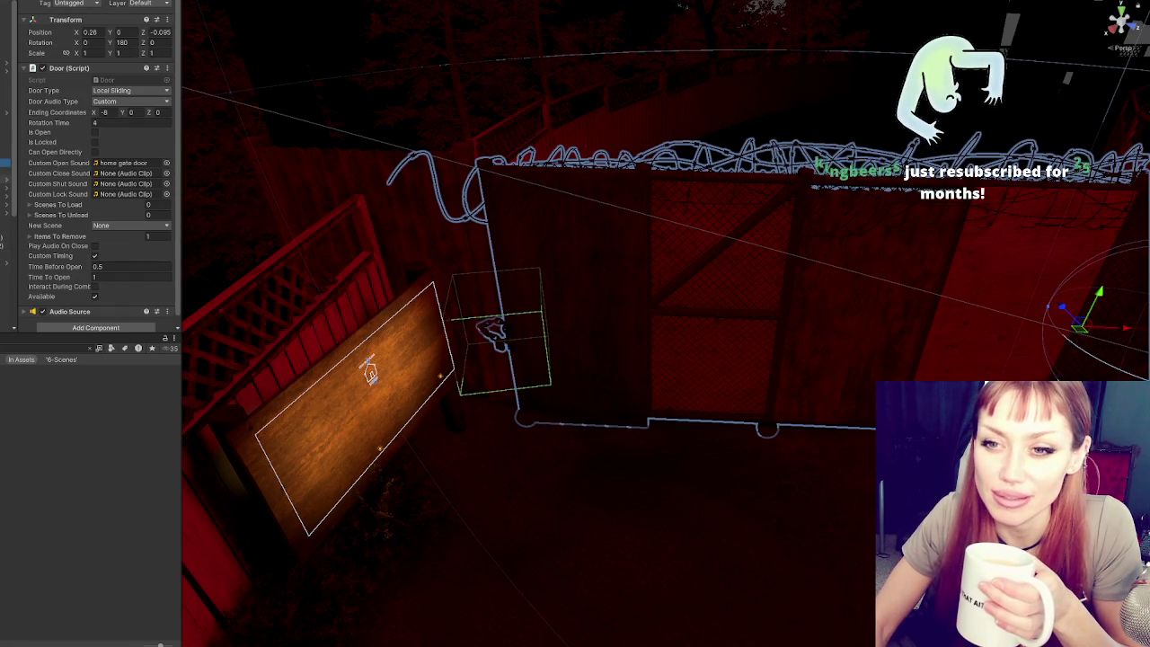
left_click(6, 137)
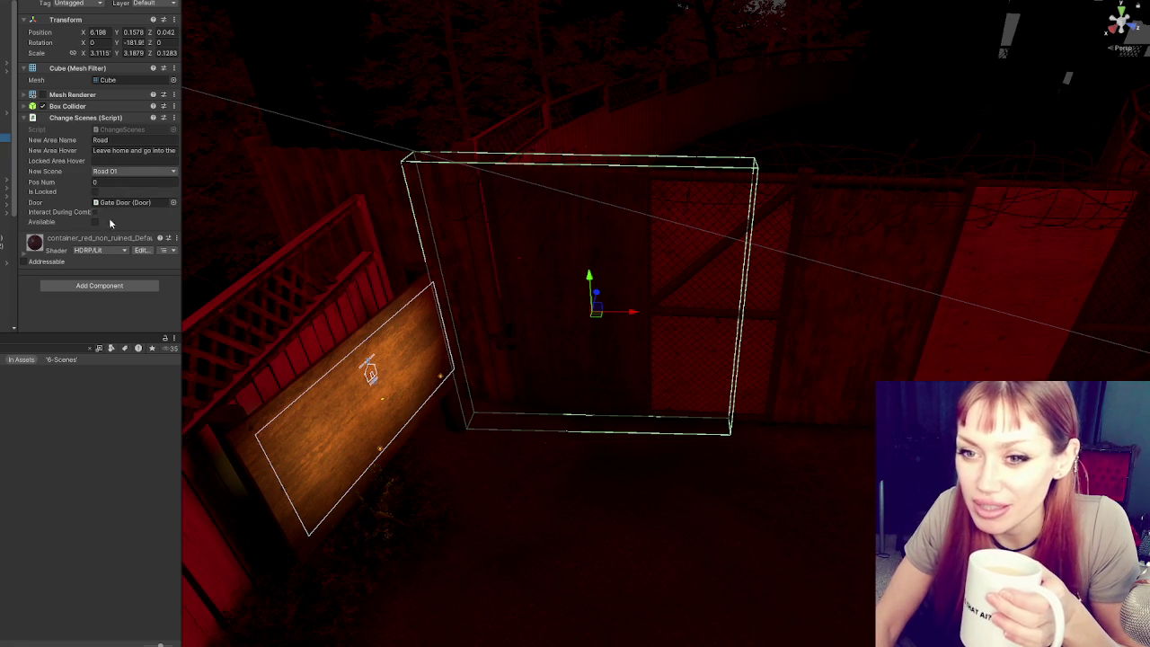
double_click(117, 131)
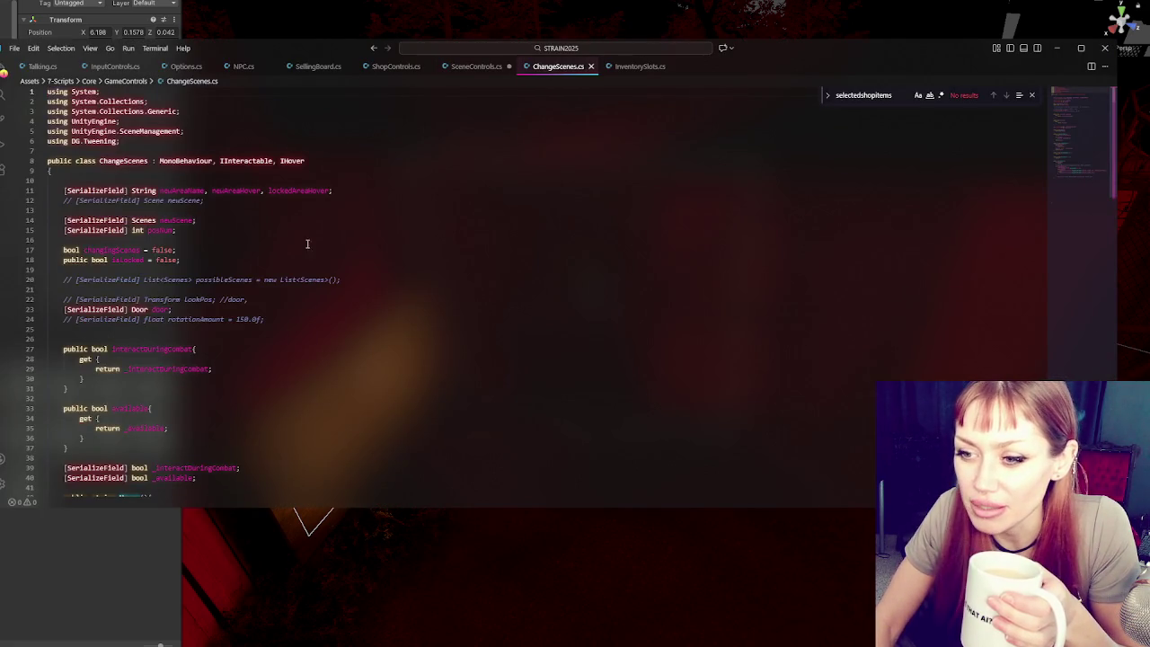
- Read Interact() in ChangeScenes.cs down to the ChangeSceneFromDoor call on line 83
scroll(306, 269, "down", 5)
scroll(271, 289, "down", 10)
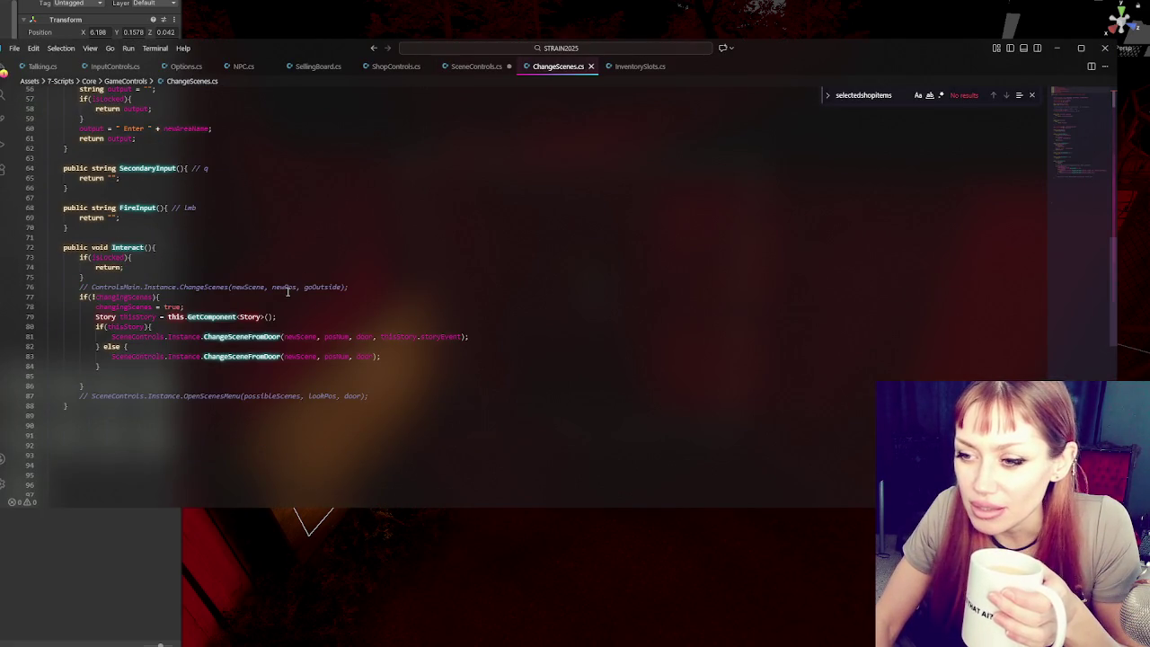
left_click(261, 355)
left_click(393, 357)
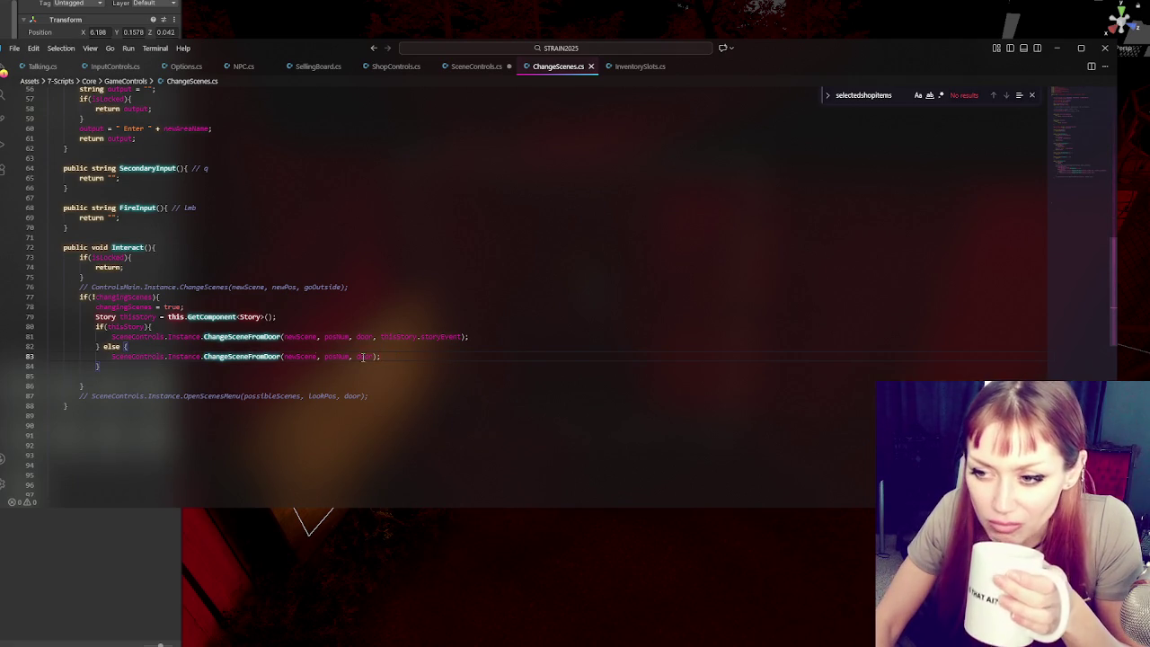
- Back in Unity, select the gate door and open its Door script
left_click(175, 14)
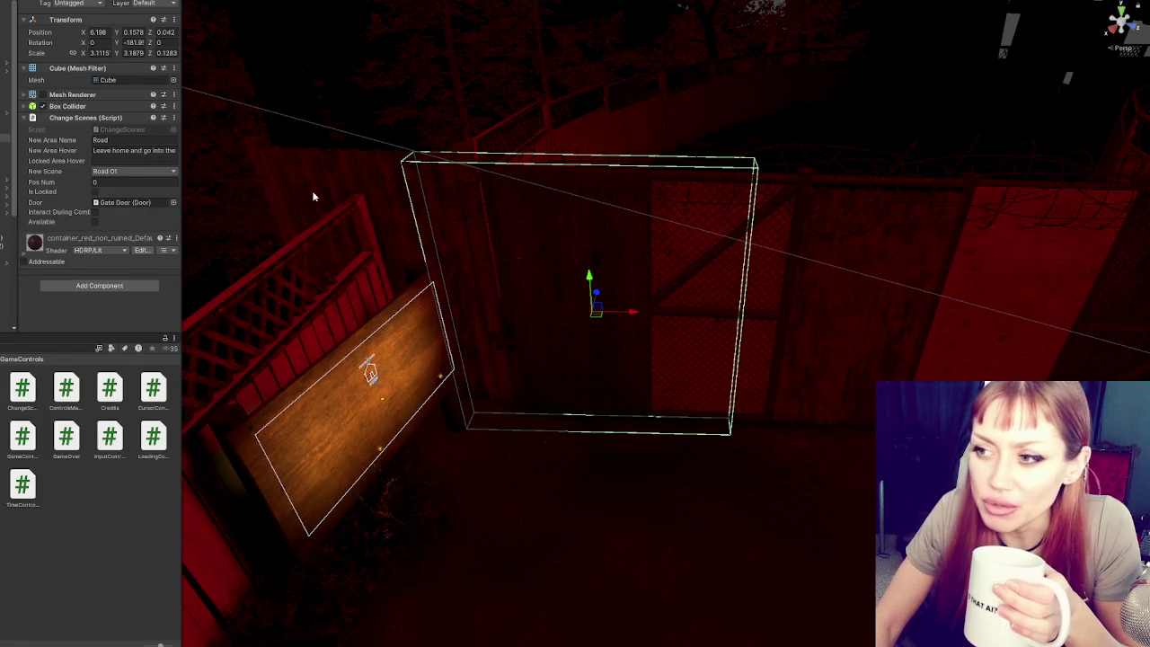
left_click(6, 163)
double_click(107, 80)
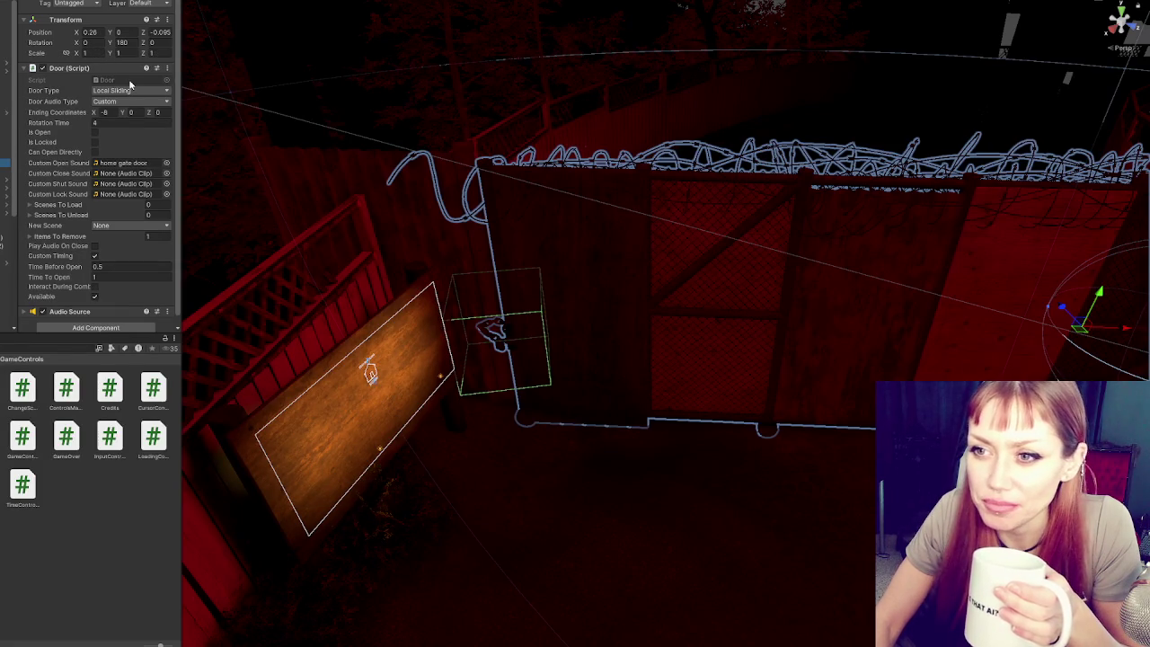
scroll(291, 165, "down", 20)
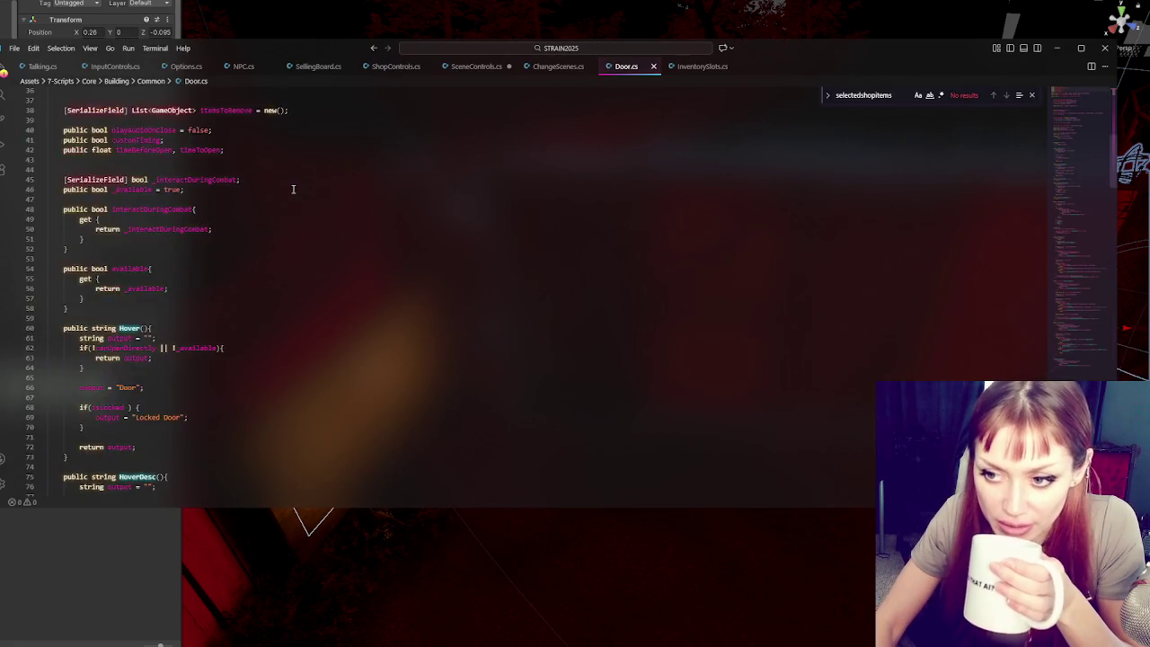
- Insert GameOver.Instance.PausePlayer() at the start of Door.cs's CustomTimingOpen coroutine and save
scroll(276, 169, "down", 12)
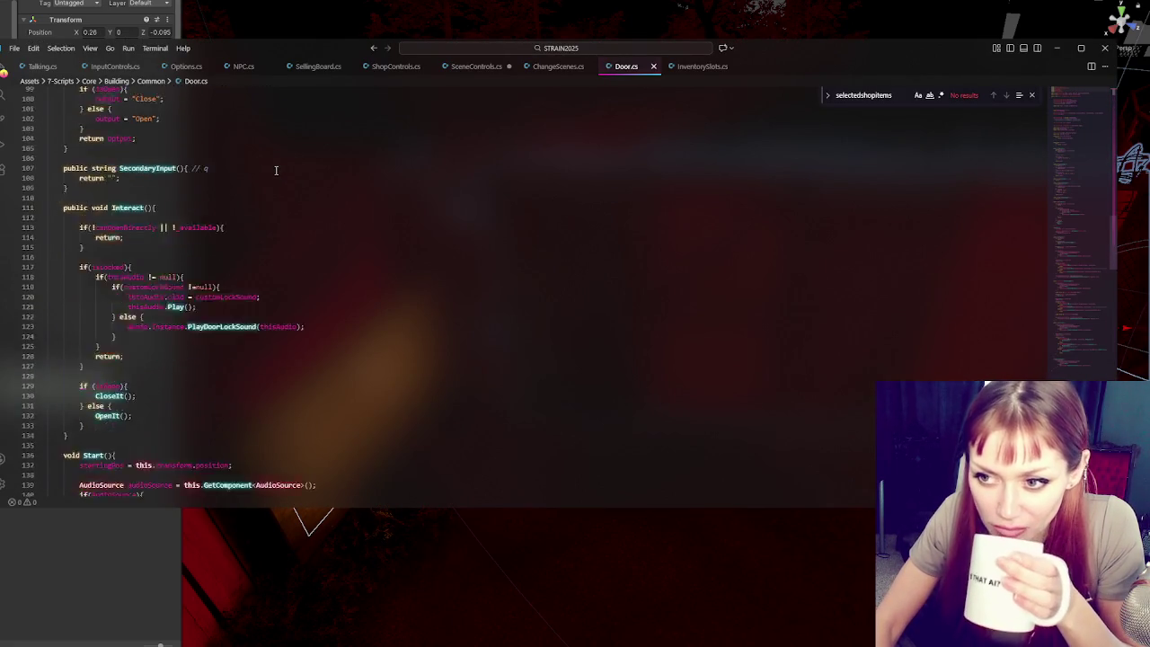
scroll(137, 322, "down", 7)
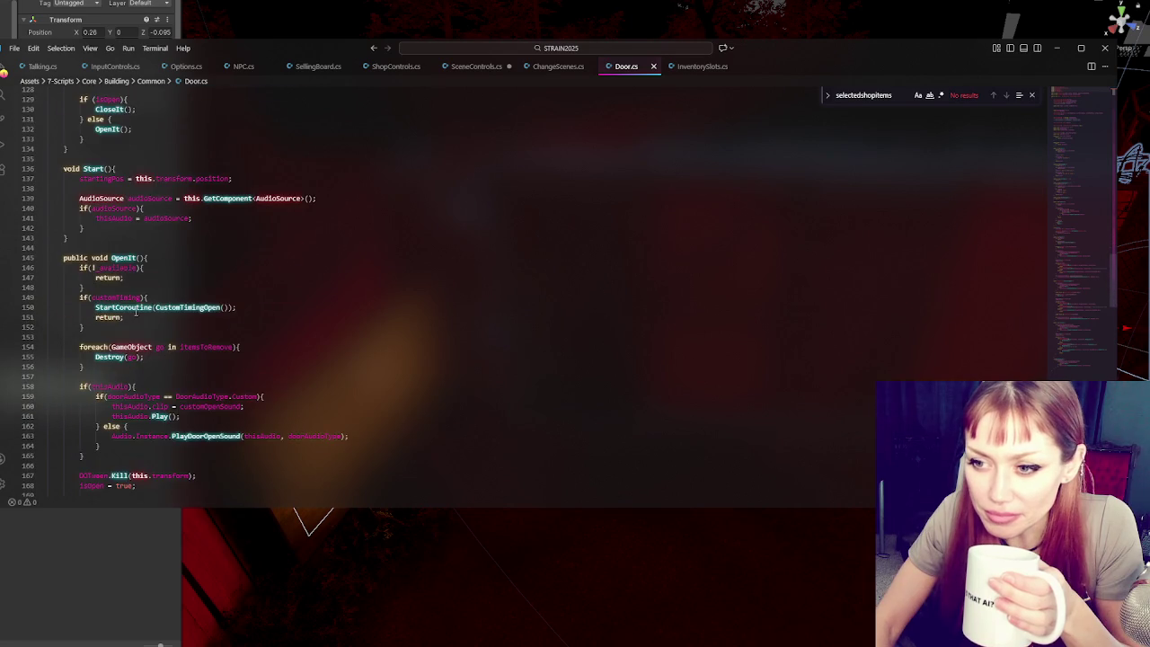
left_click(133, 201)
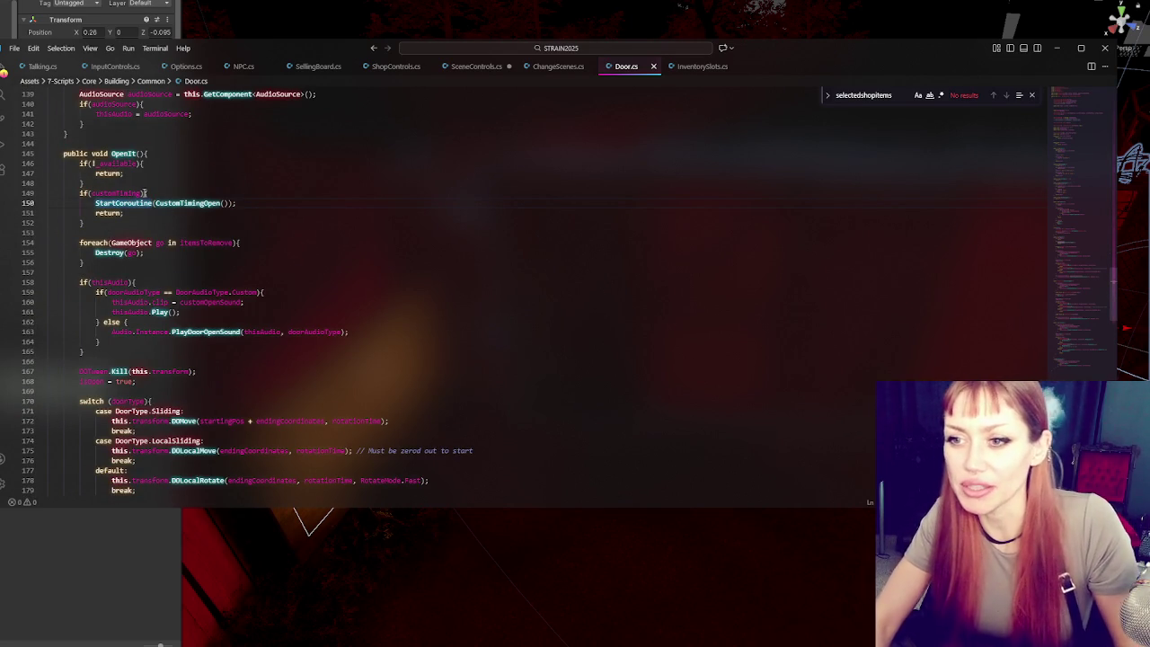
left_click(220, 203)
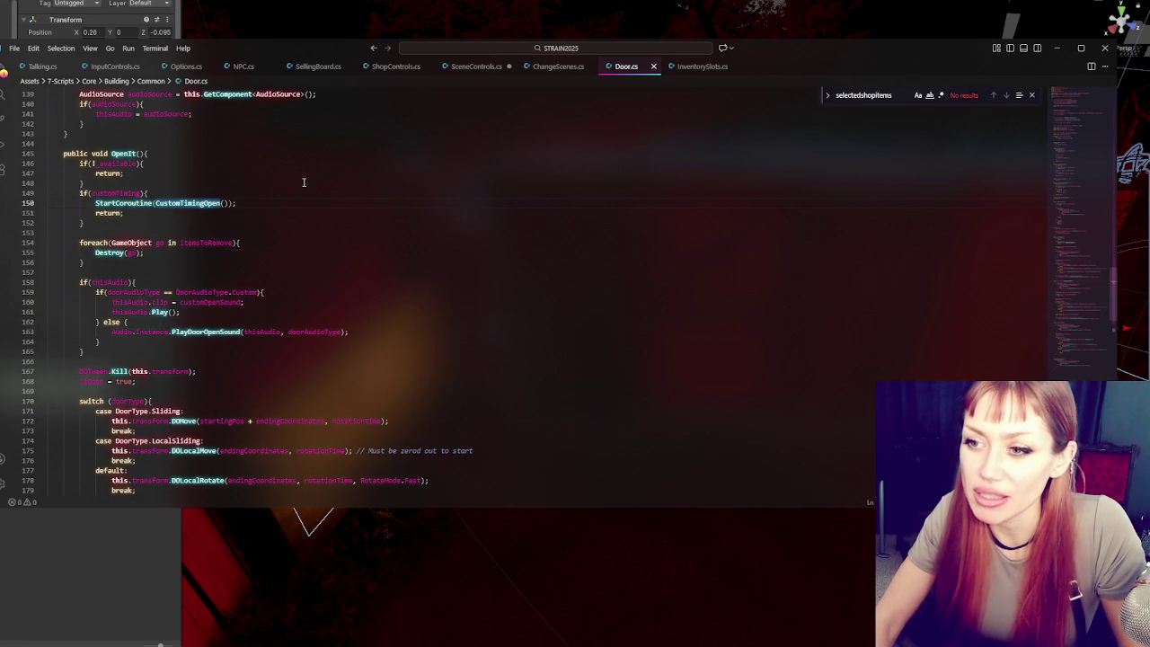
key("F12")
left_click(152, 267)
key("Return")
key("Return")
left_click(136, 275)
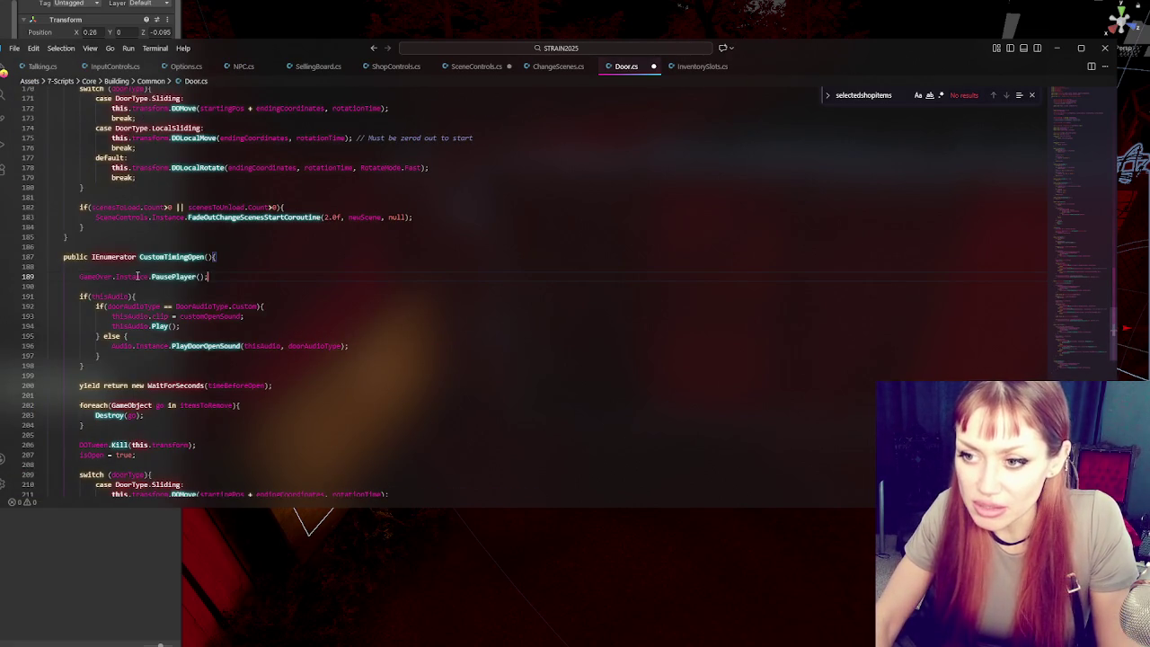
key("Tab")
key("alt+Tab")
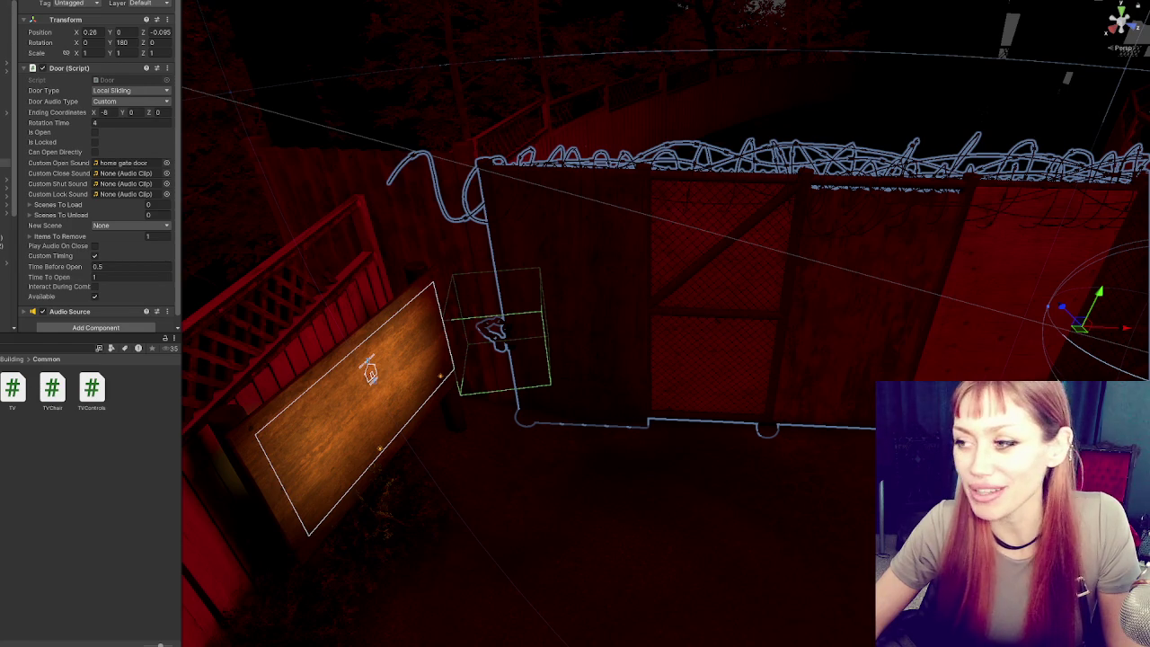
- Open the Title scene from the Scenes folder in the Project window
left_click(109, 532)
double_click(109, 533)
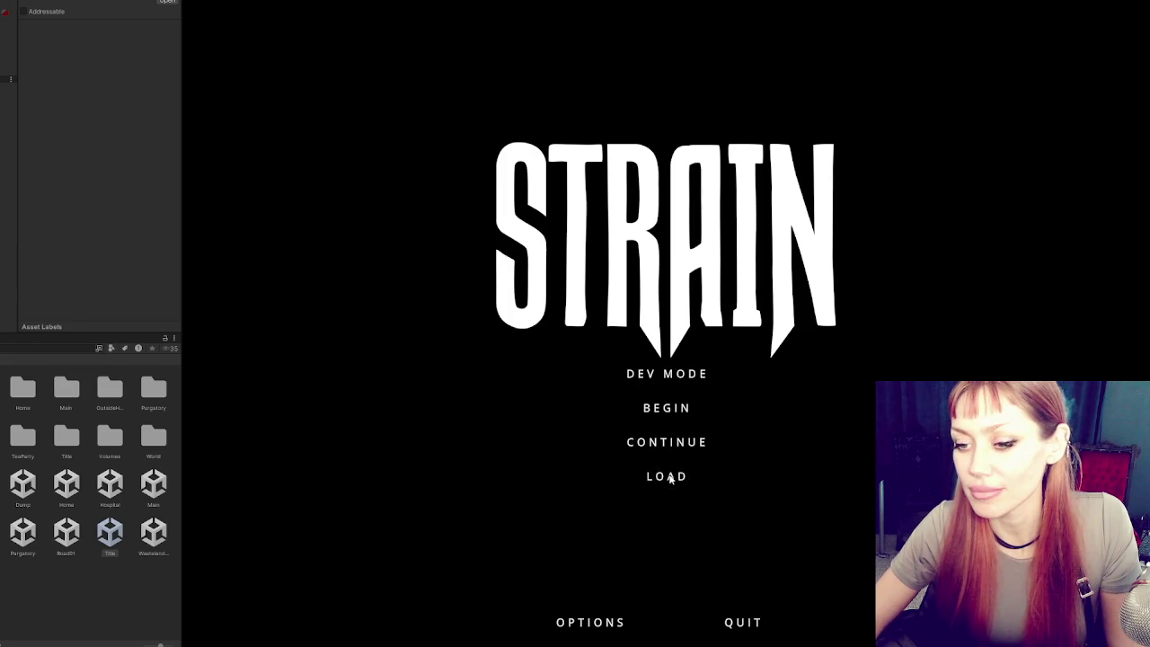
- Start the game in DEV MODE from the title menu and let the base yard load
left_click(666, 373)
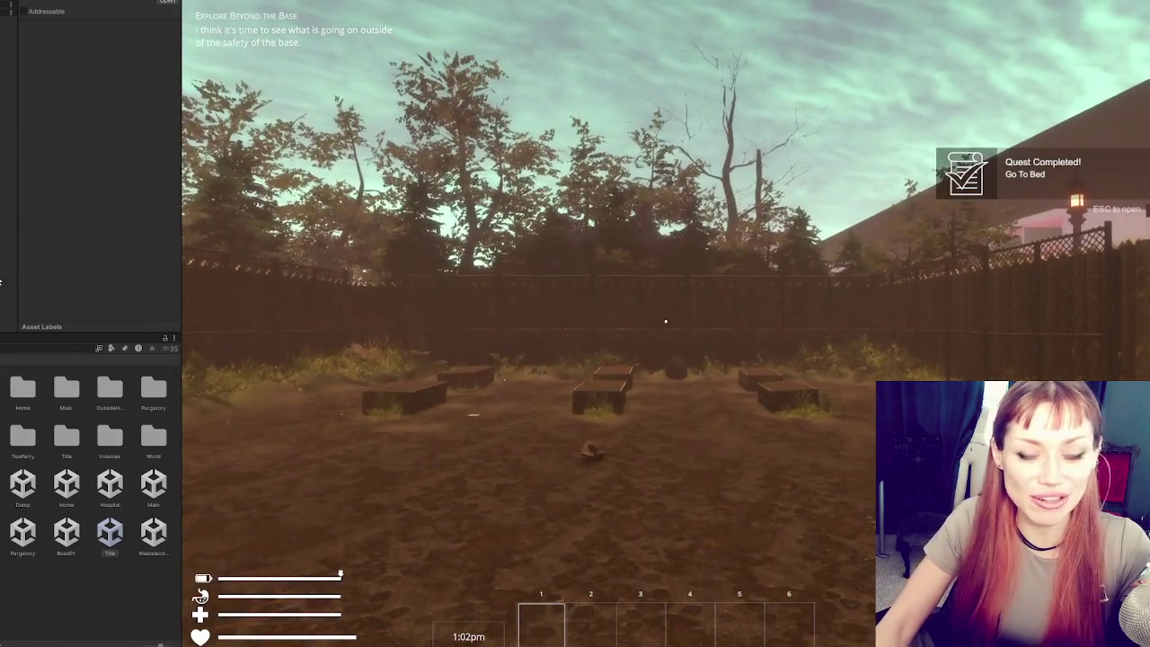
- Walk the player through the opening fence gate and run up to the red fence
left_click(220, 212)
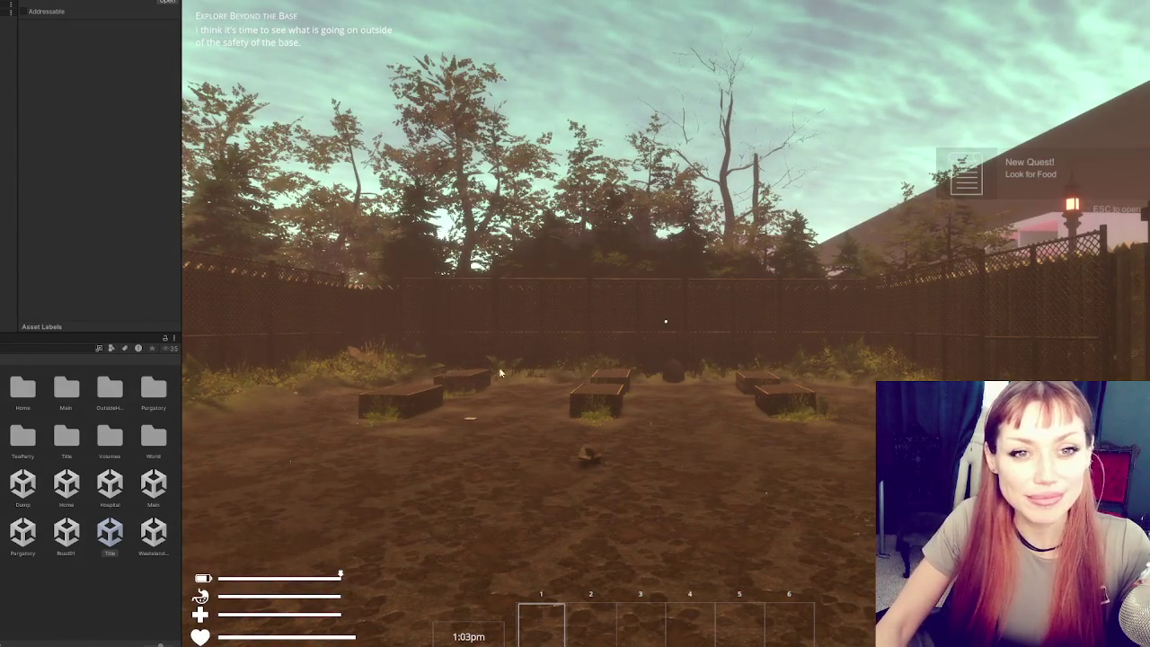
key("shift+w")
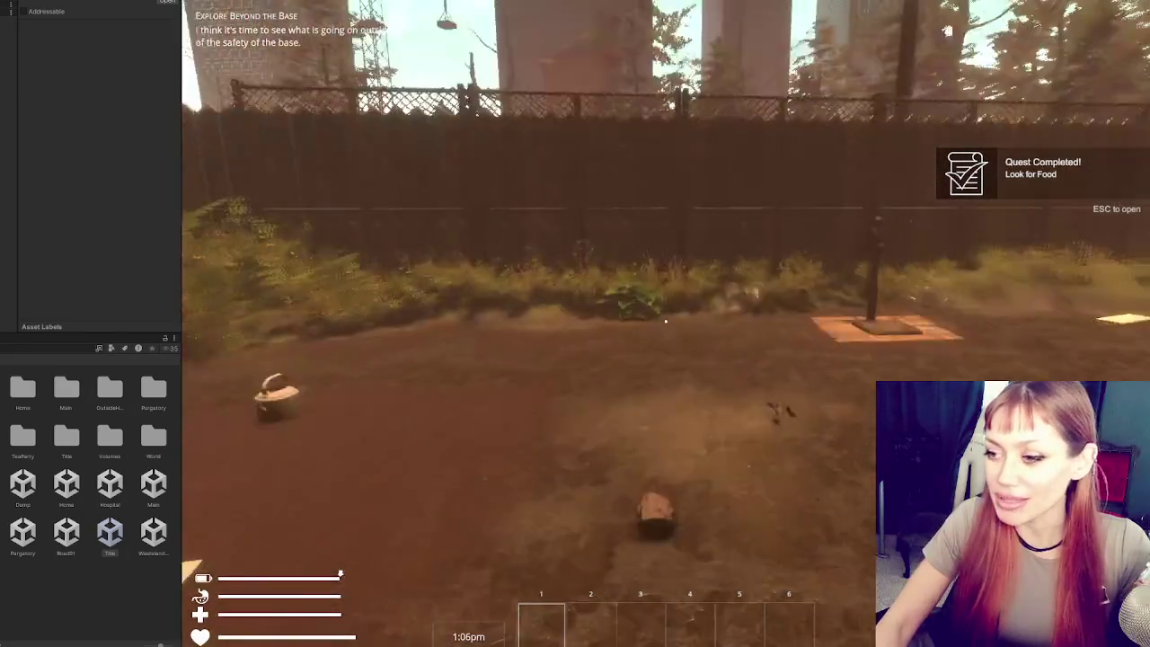
key("w")
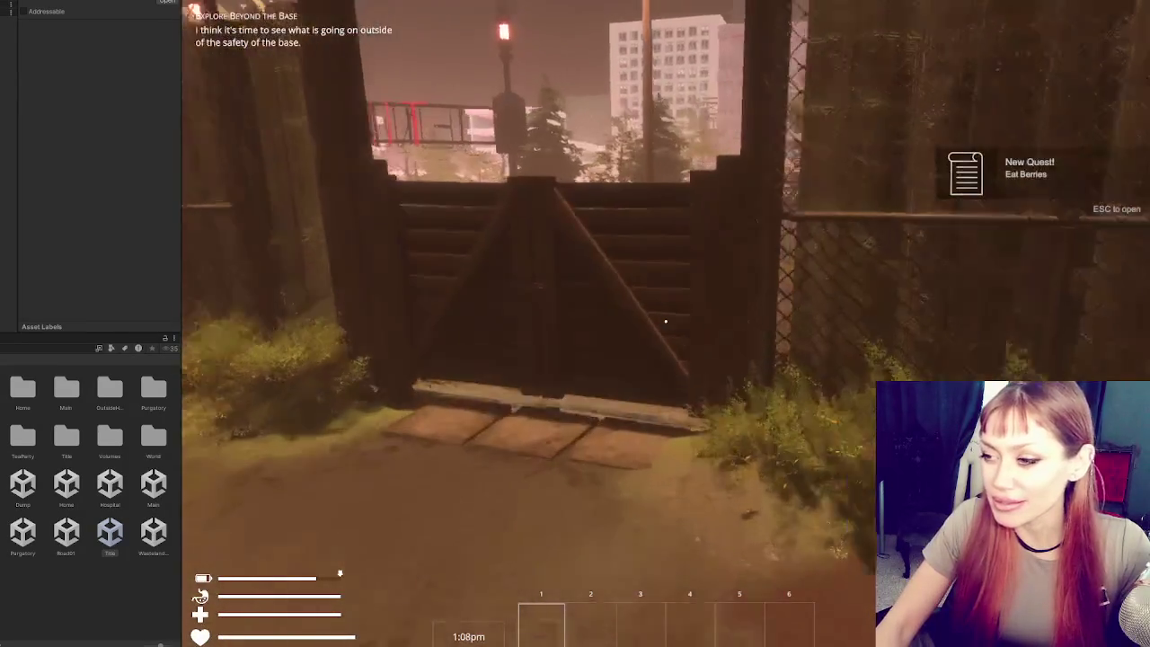
key("e")
key("shift+w")
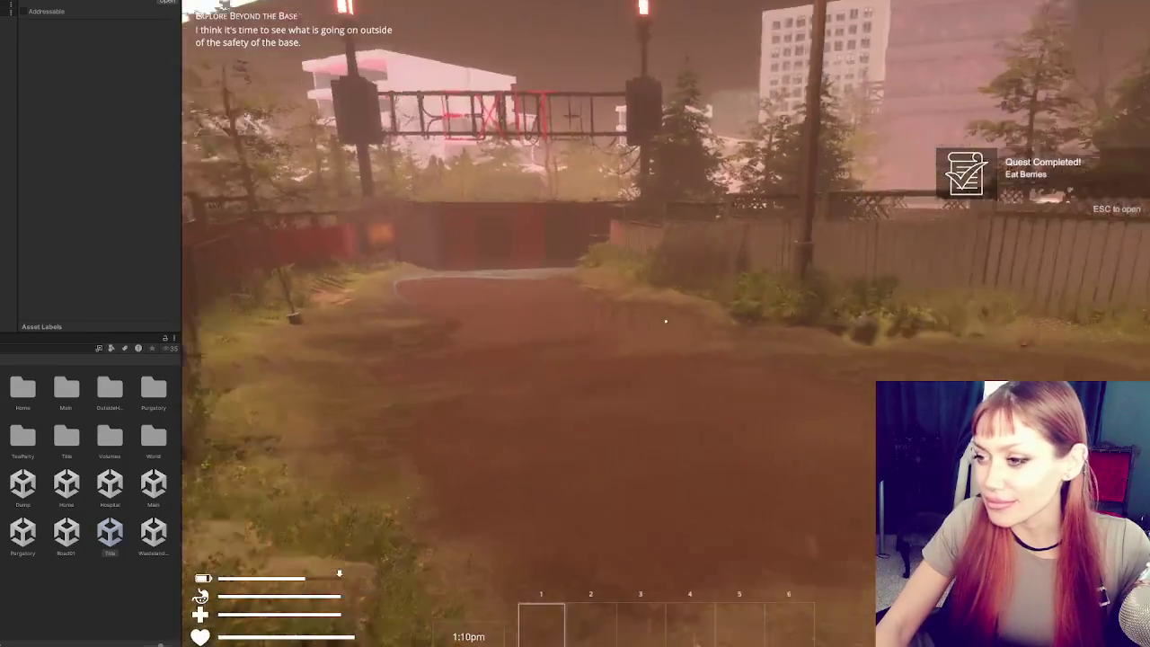
key("shift+w")
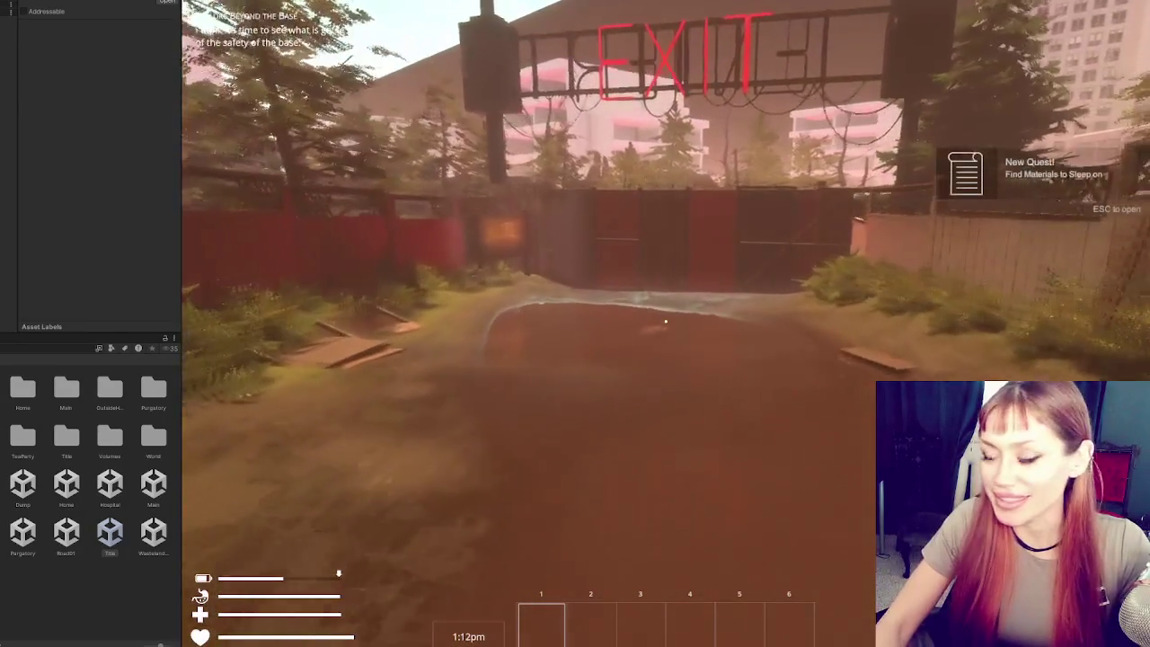
key("shift+w")
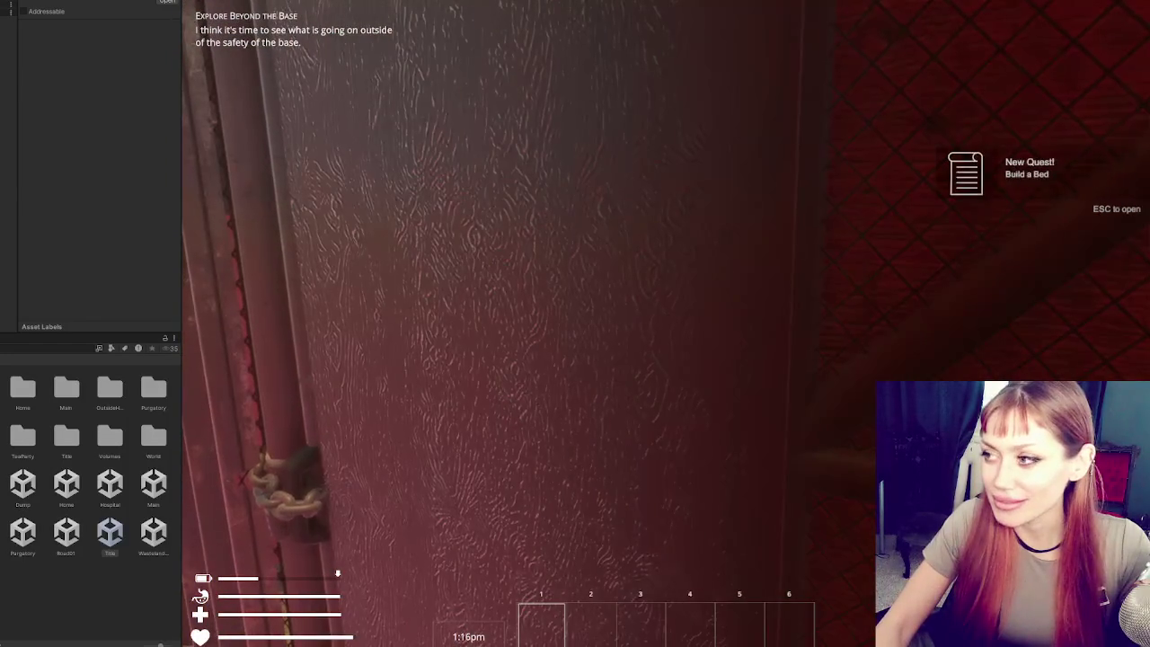
- Pause the game with Esc and stop play mode with Ctrl+P
mouse_move(665, 321)
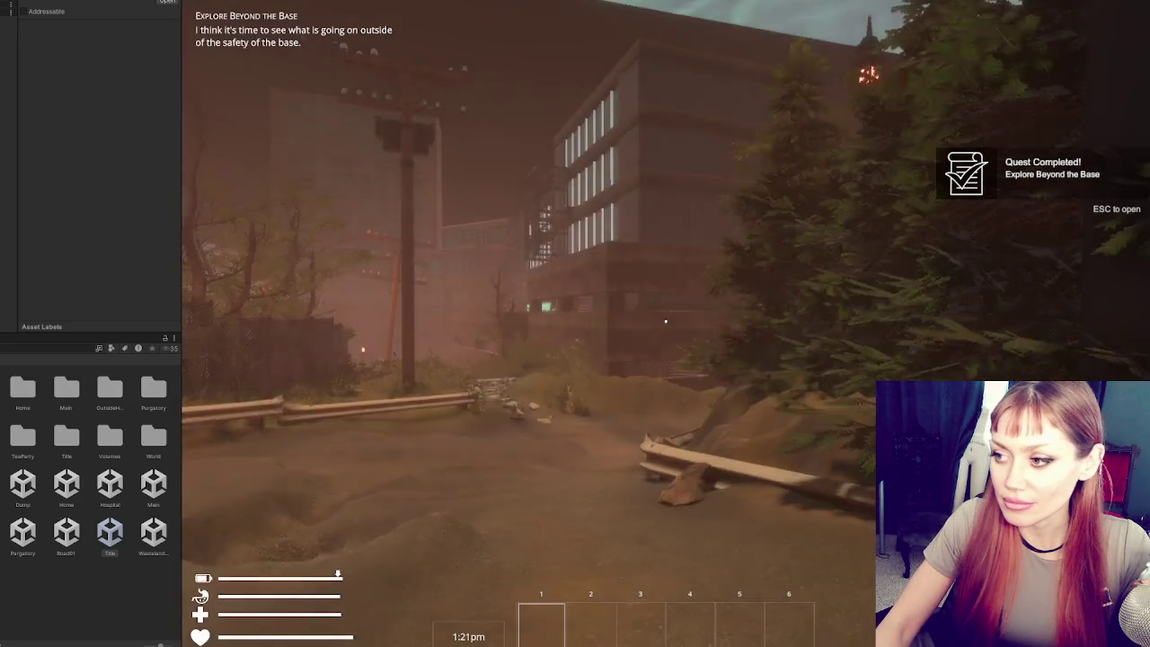
key("Escape")
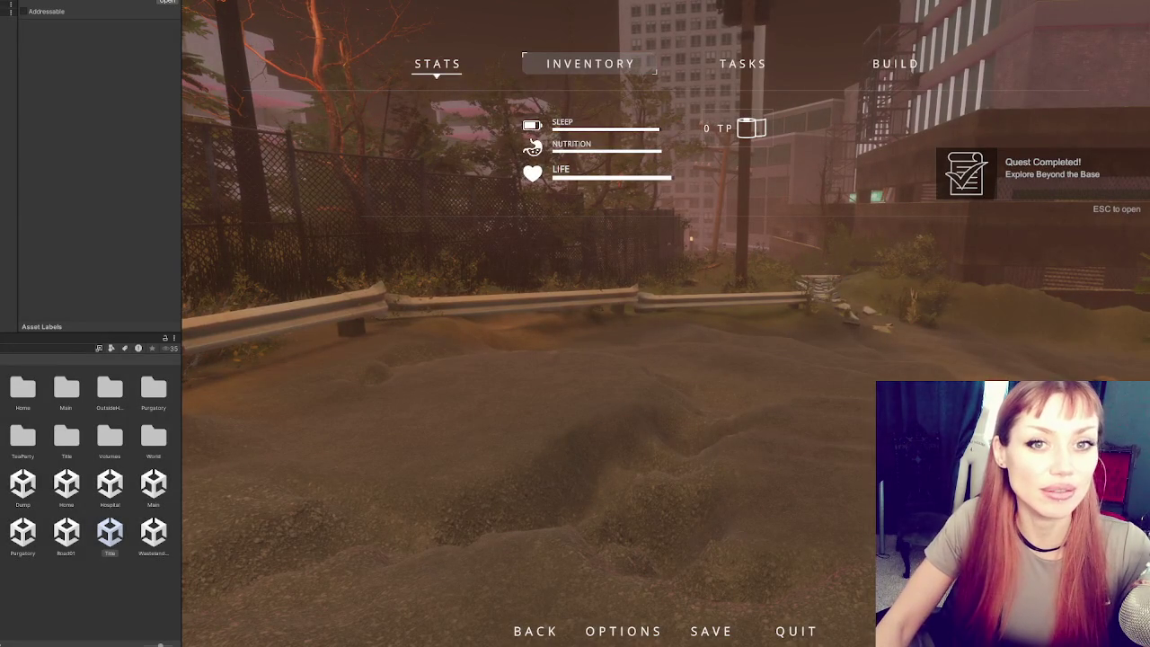
key("ctrl+p")
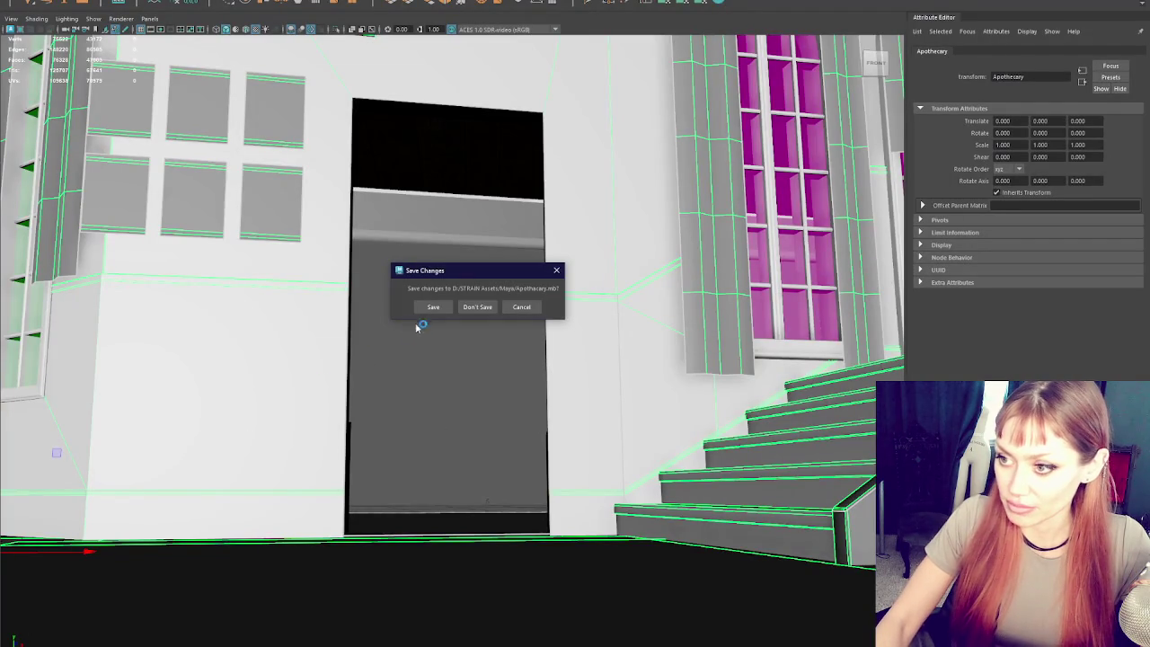
- Dismiss the save-changes prompt and launch Unity Hub from the Start menu
left_click(433, 306)
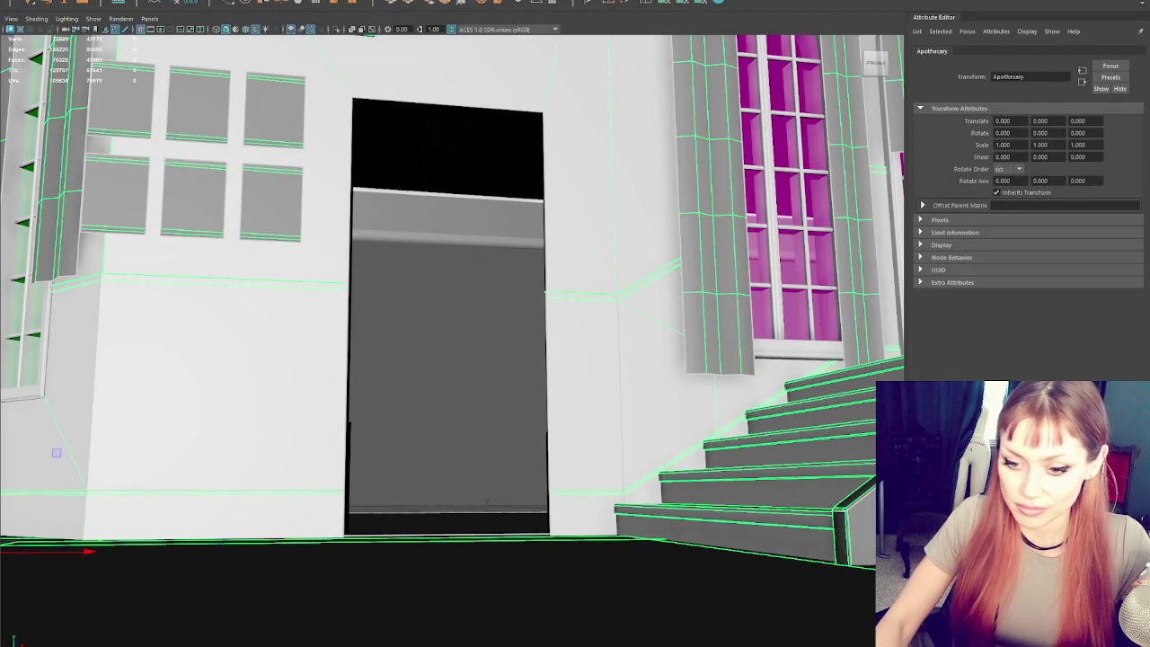
key("super")
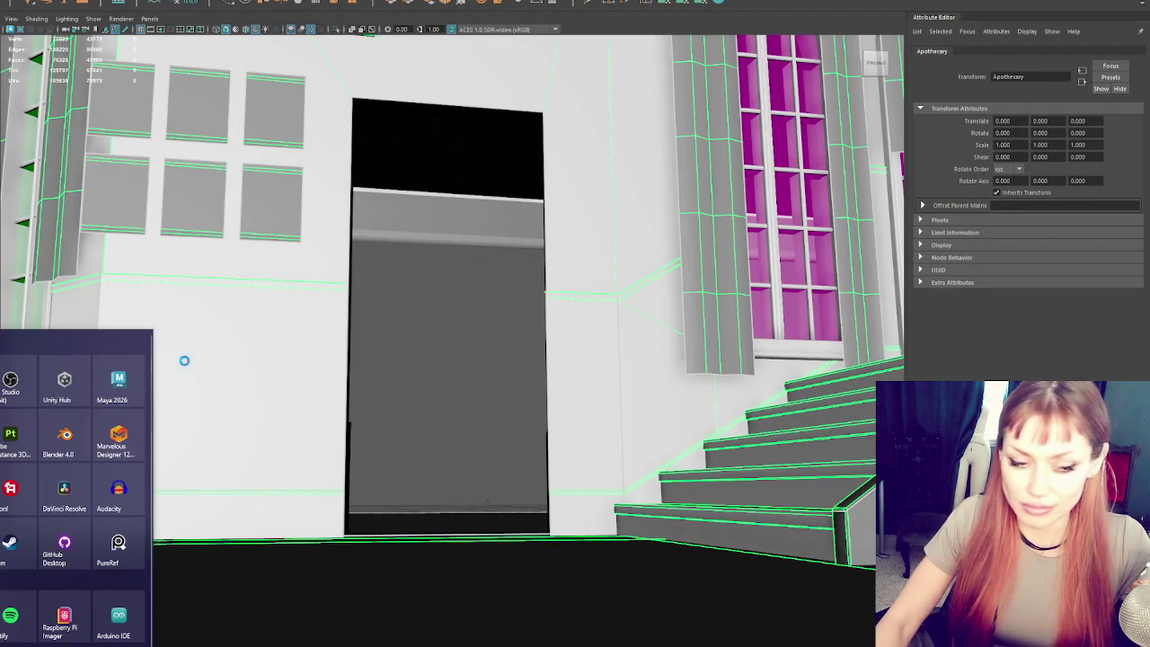
key("Escape")
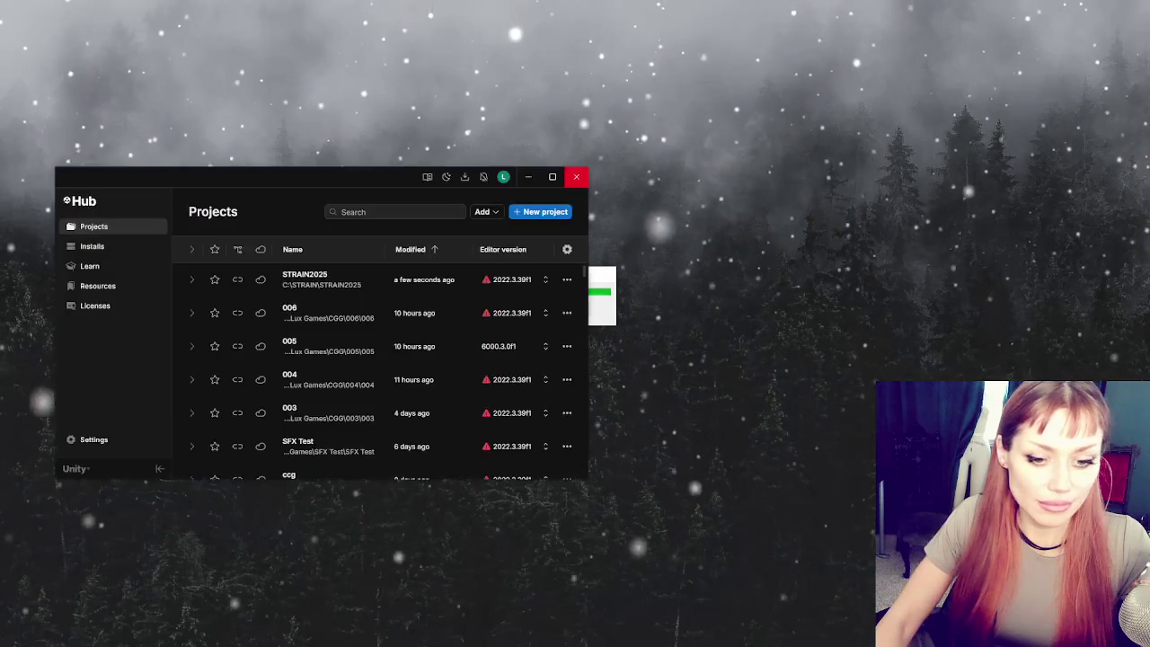
- Open project 006 from Unity Hub and move the Hub window out of the way
left_click(339, 320)
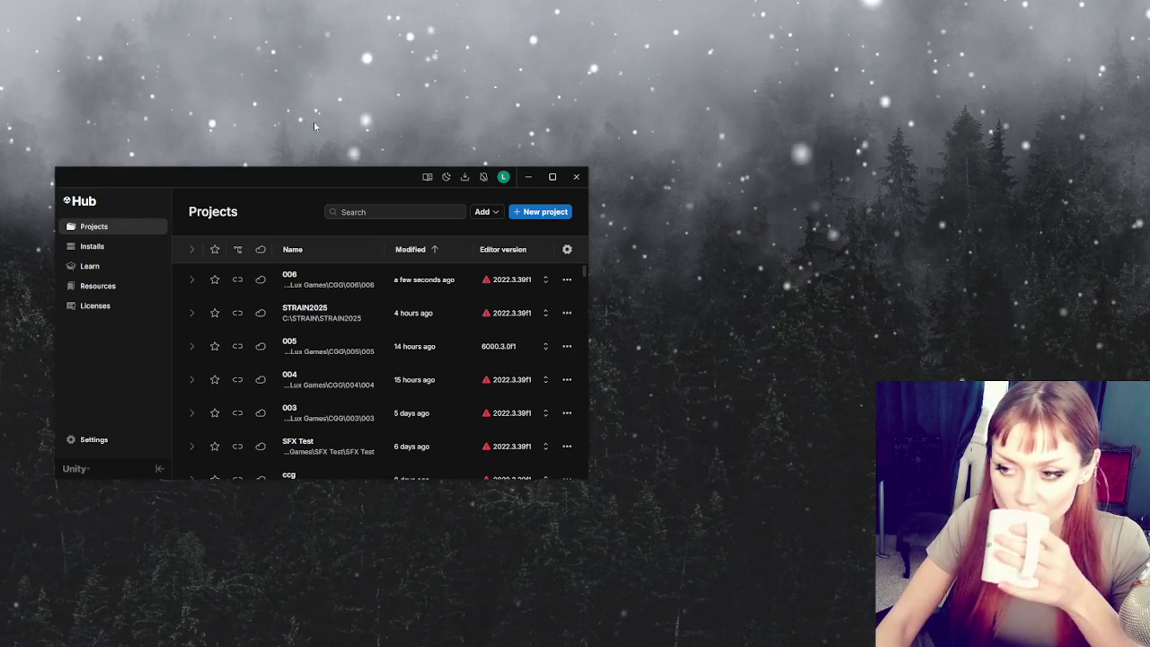
left_click(549, 176)
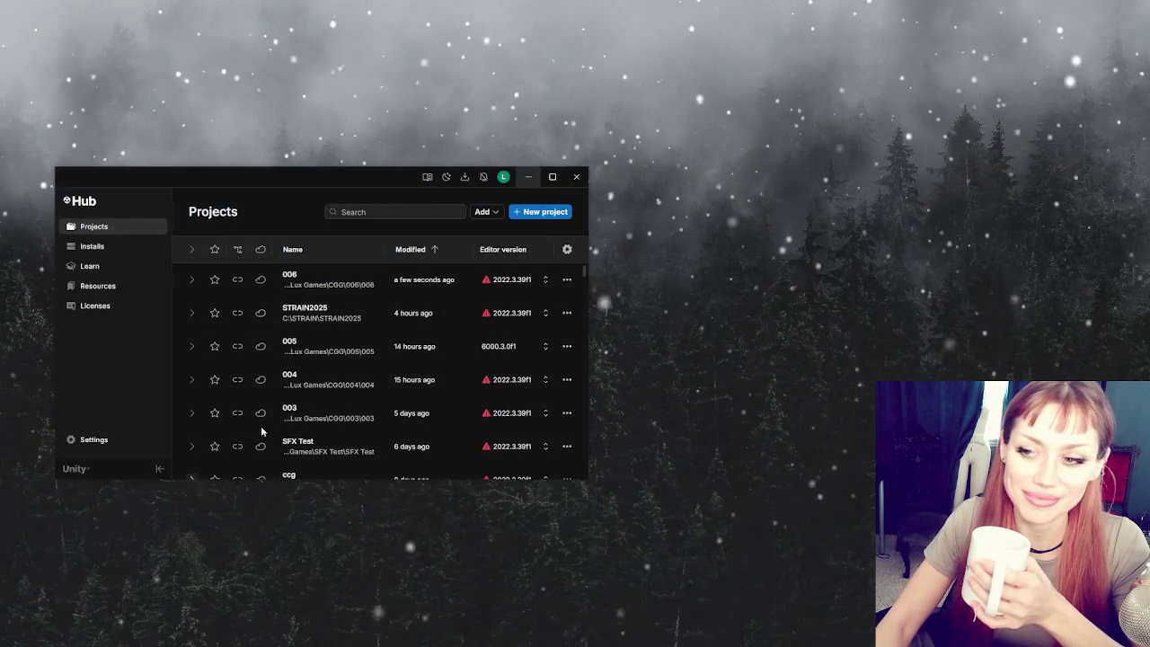
left_click(577, 175)
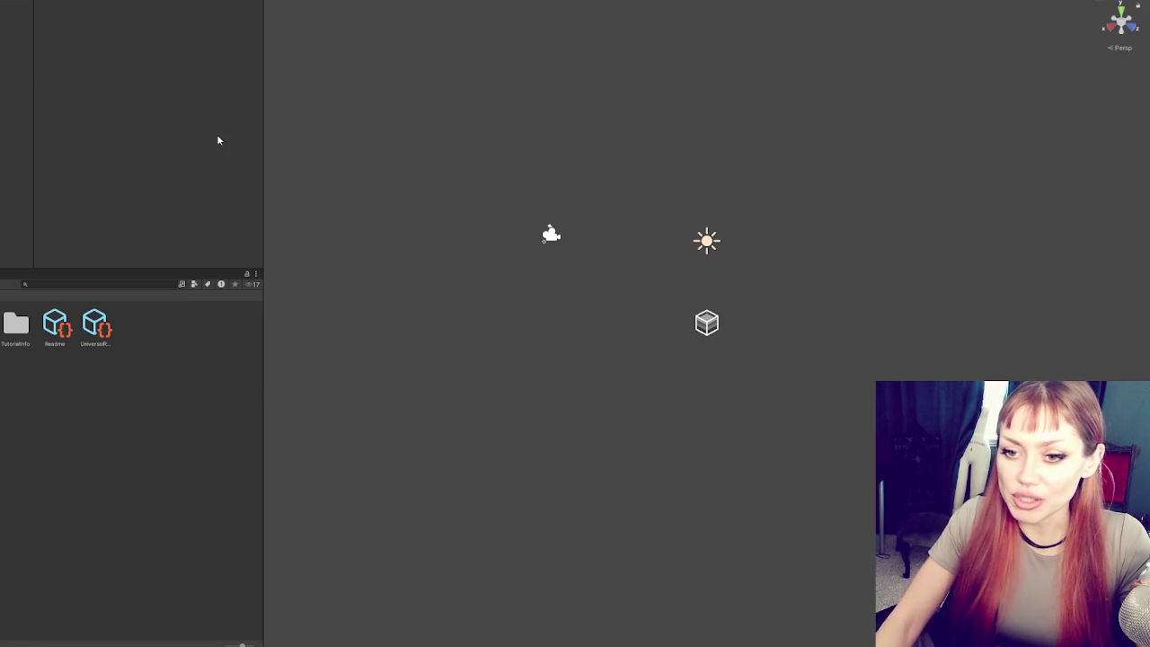
- Show the Unity Registry package list in the Package Manager, then close it
key("alt+w")
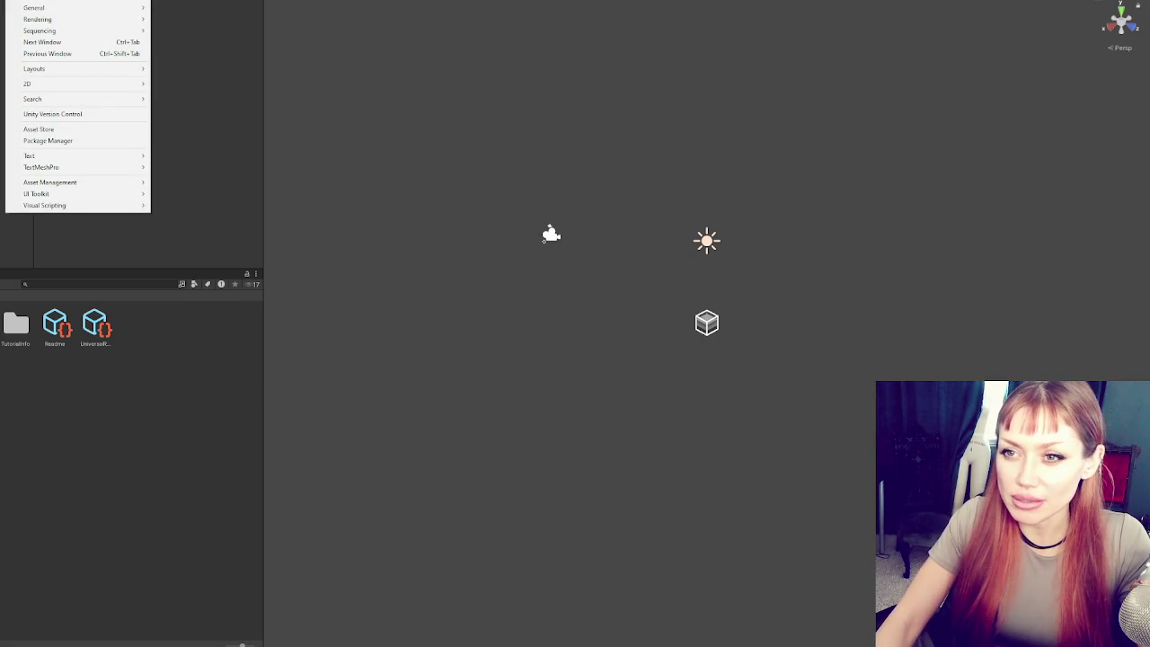
left_click(96, 145)
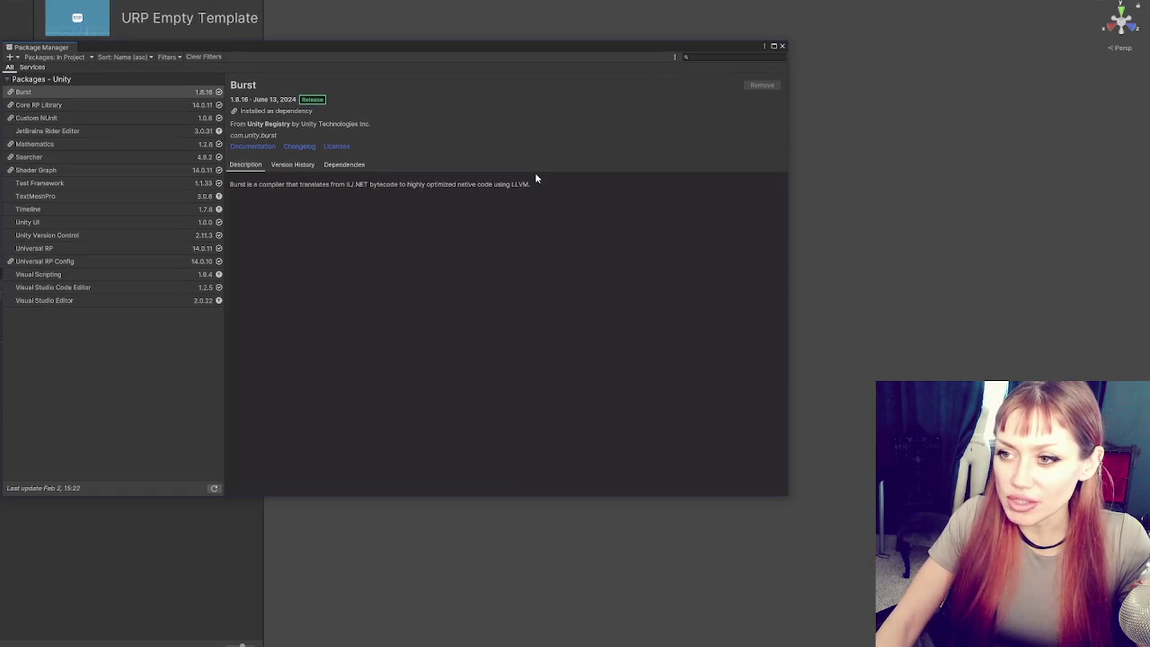
left_click(78, 58)
left_click(54, 67)
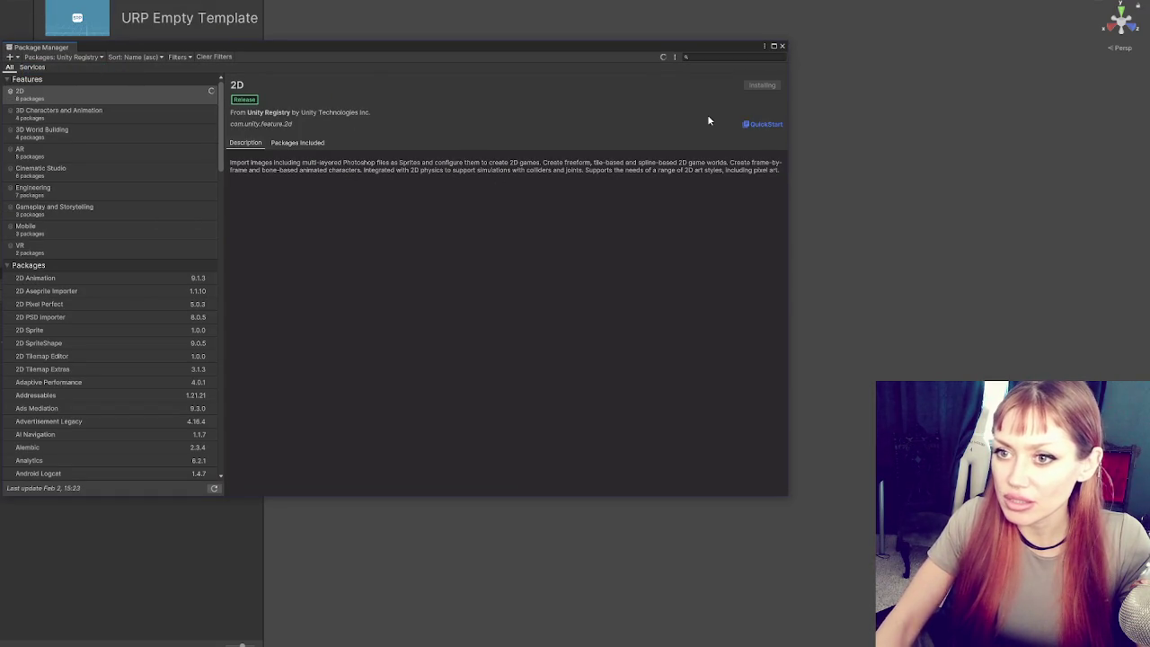
left_click(781, 46)
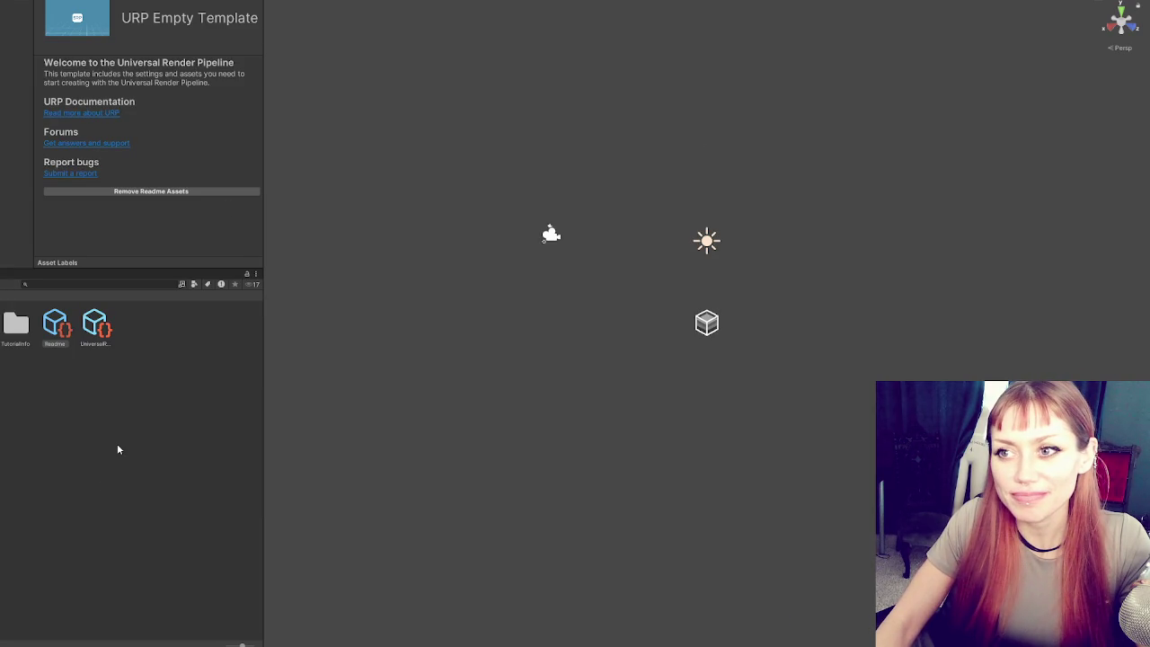
key("super")
left_click(575, 299)
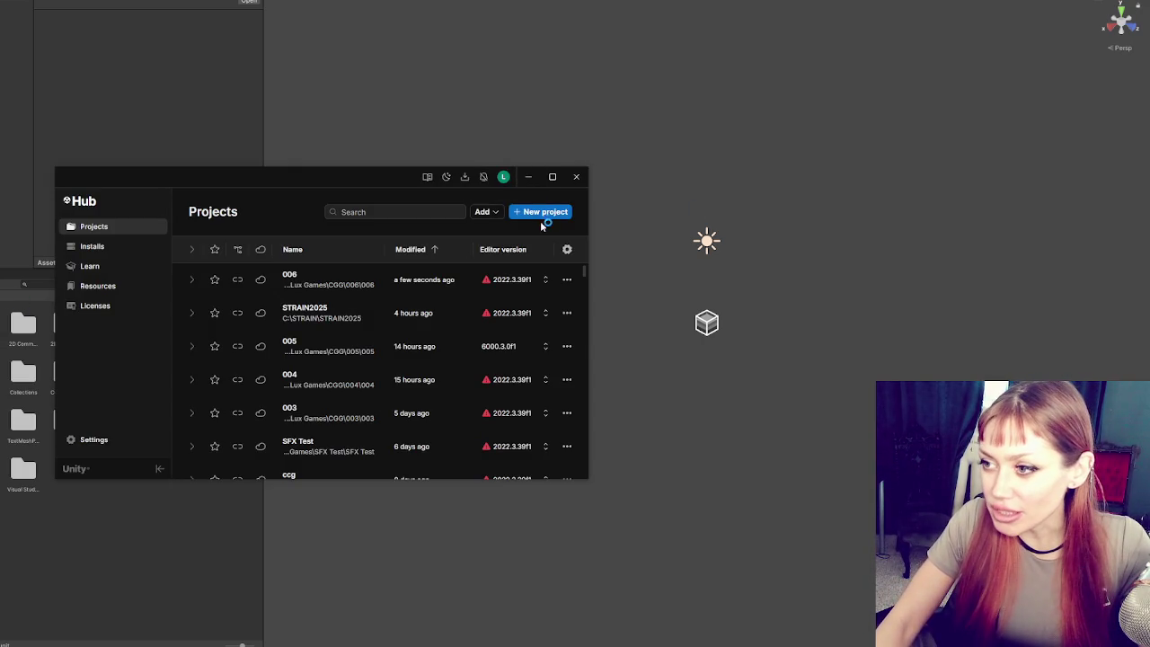
- Begin a new project on editor 2022.3.39f1 using the Universal 3D template
left_click(536, 213)
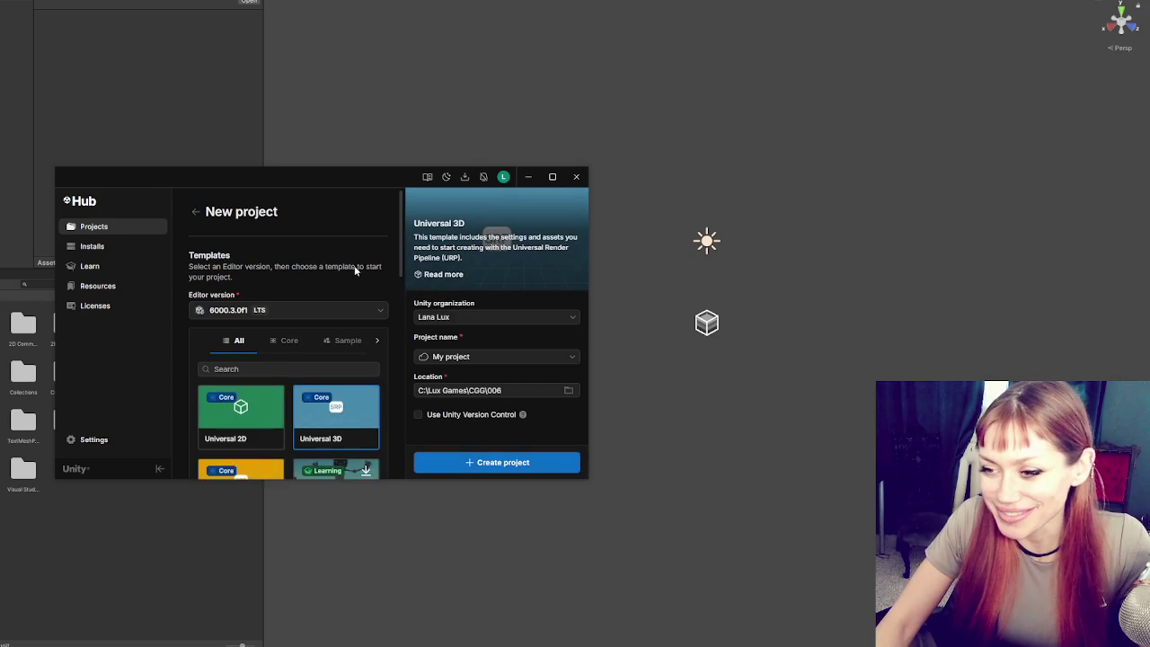
scroll(354, 265, "down", 3)
scroll(308, 257, "up", 3)
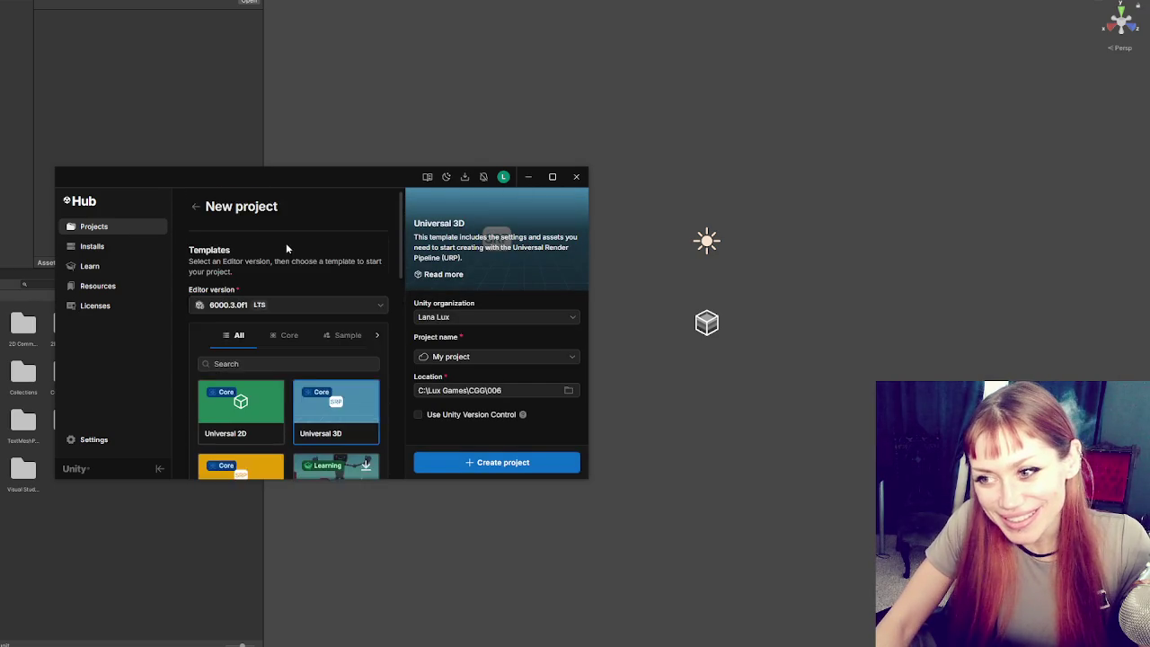
left_click(336, 310)
left_click(290, 391)
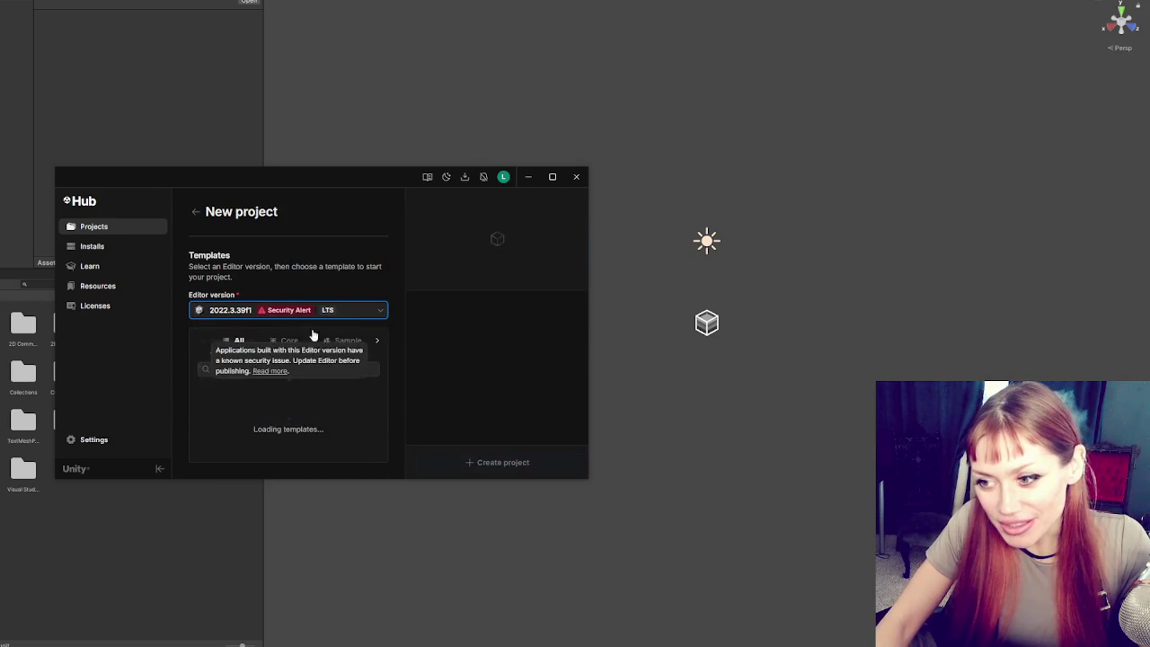
scroll(322, 287, "down", 1)
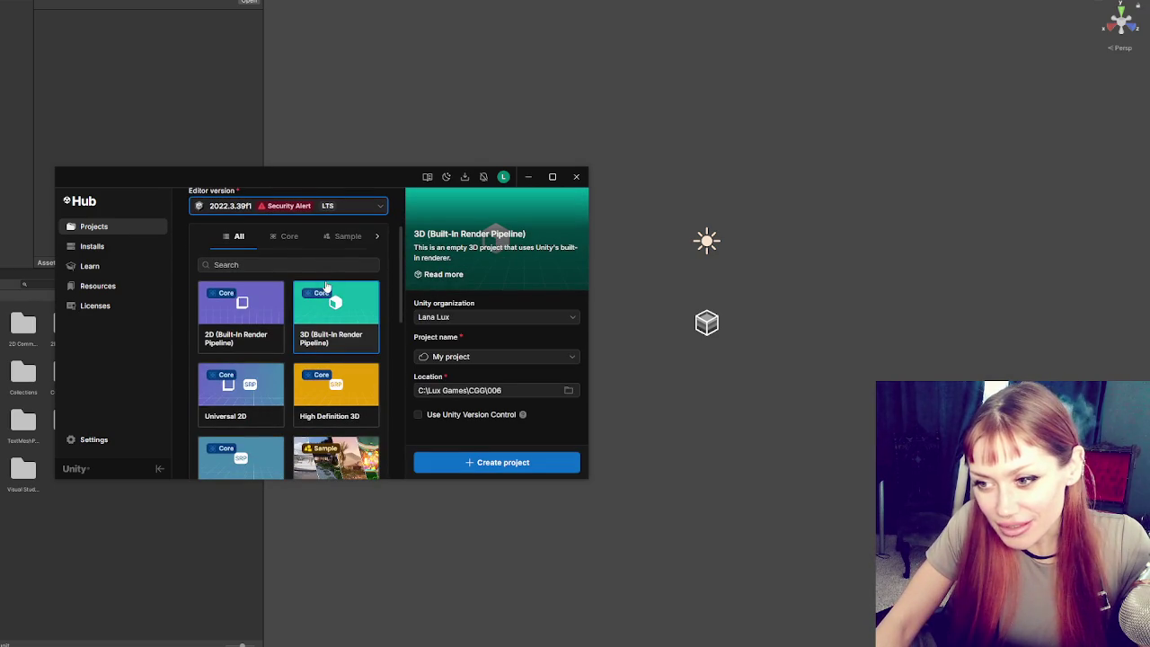
scroll(305, 285, "down", 1)
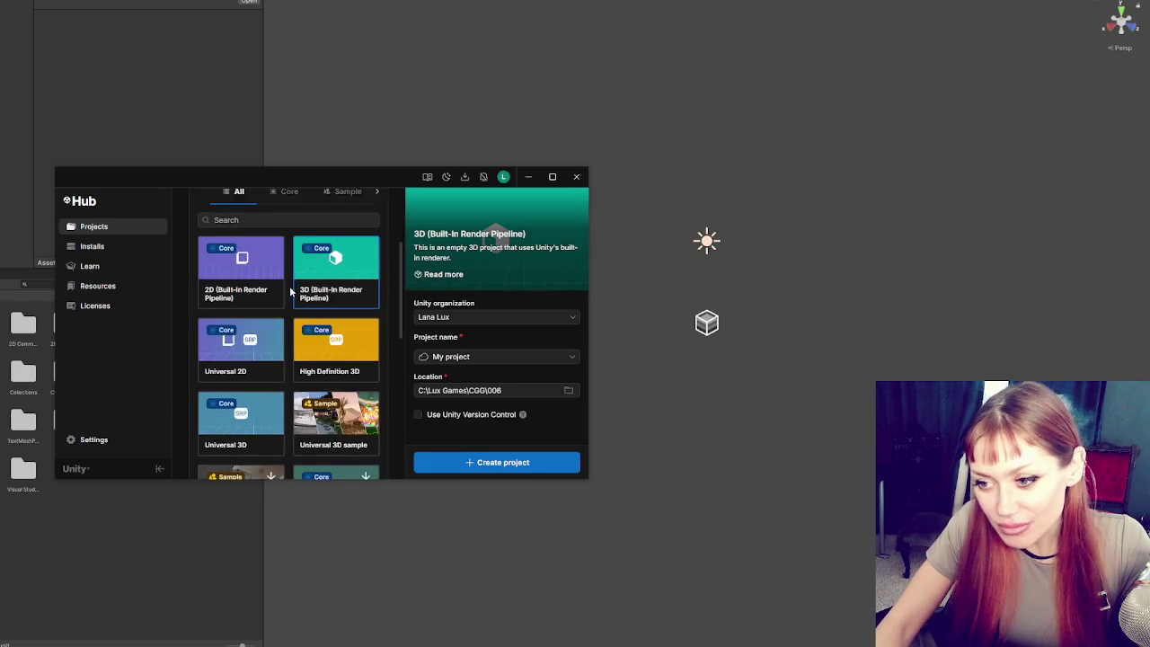
left_click(266, 408)
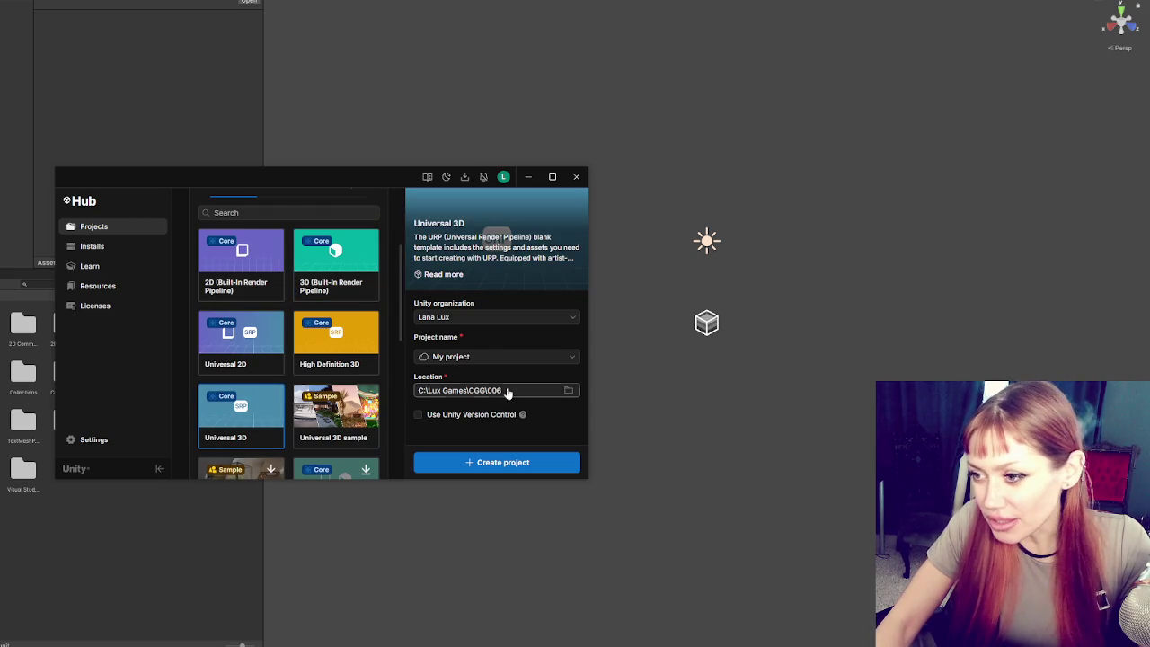
- Keep the default save location, name the project 007, and create it
left_click(568, 390)
key("Escape")
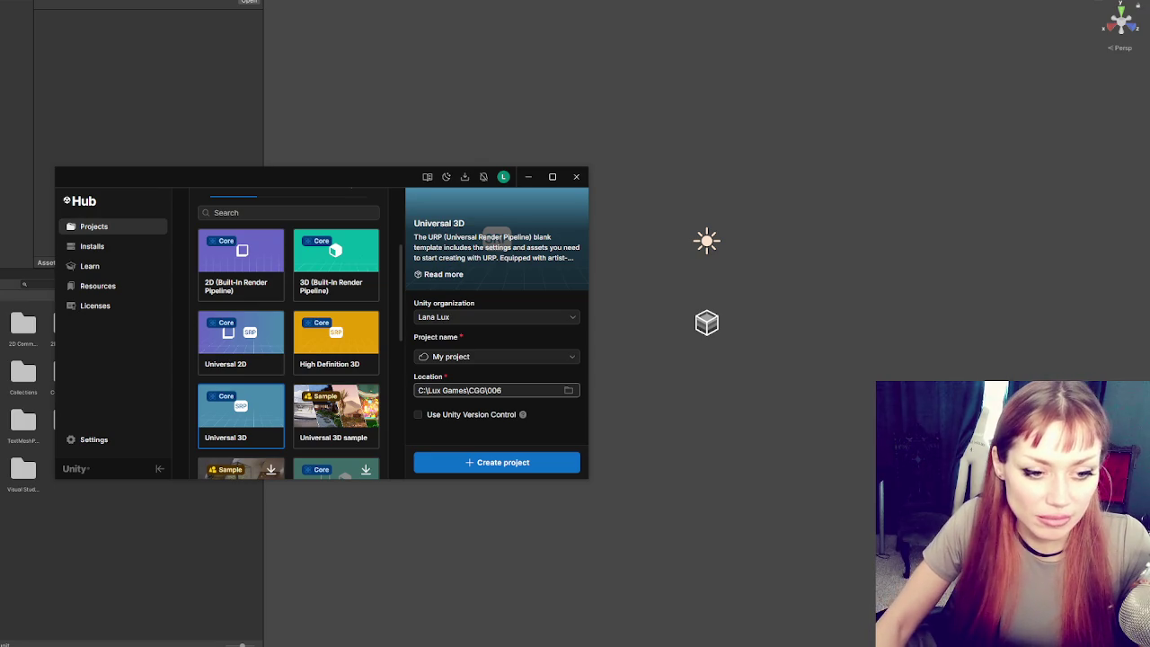
type("7")
left_click(467, 355)
type("007")
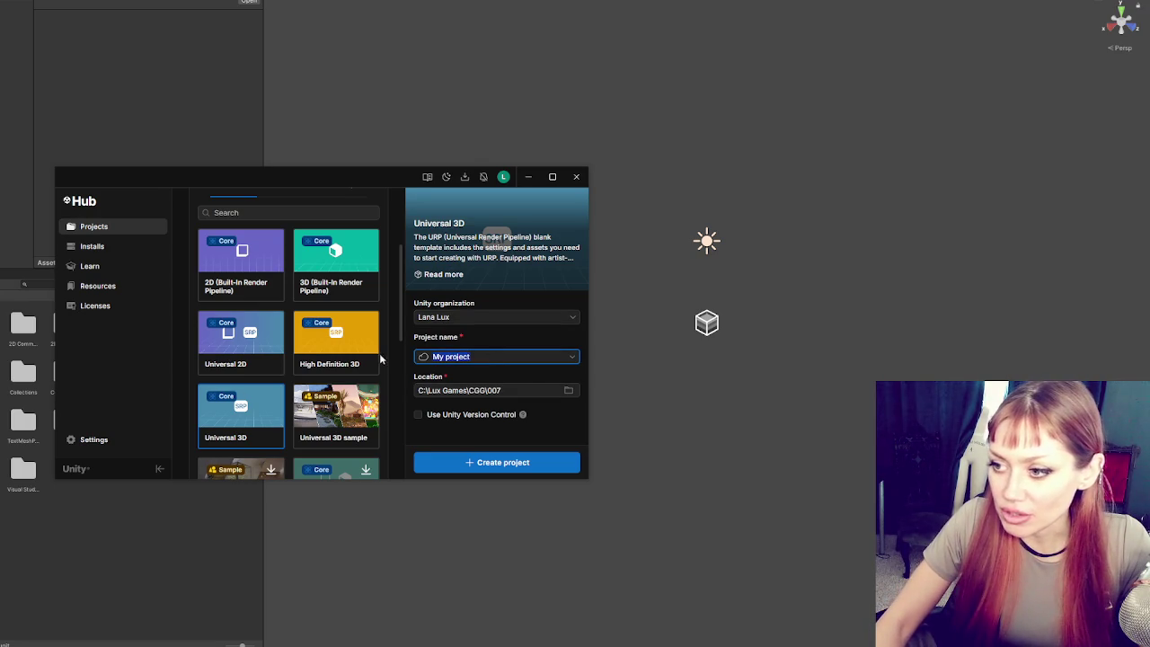
left_click(509, 463)
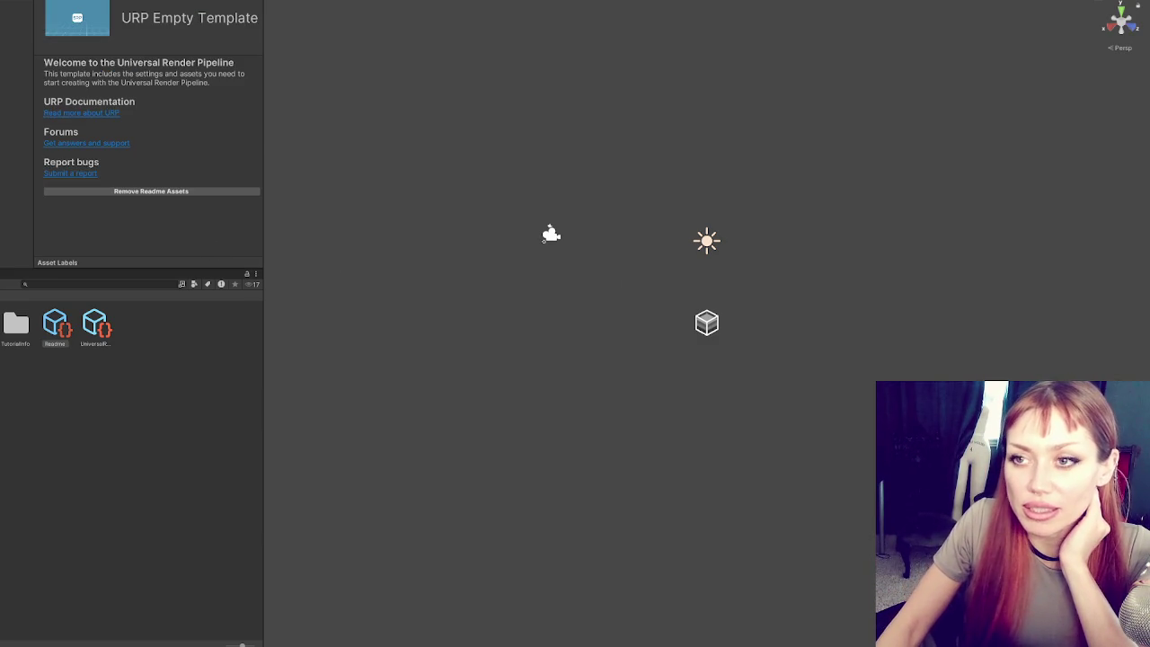
- With the 007 project open, dismiss a stray menu and open the Window menu
right_click(6, 2)
key("Escape")
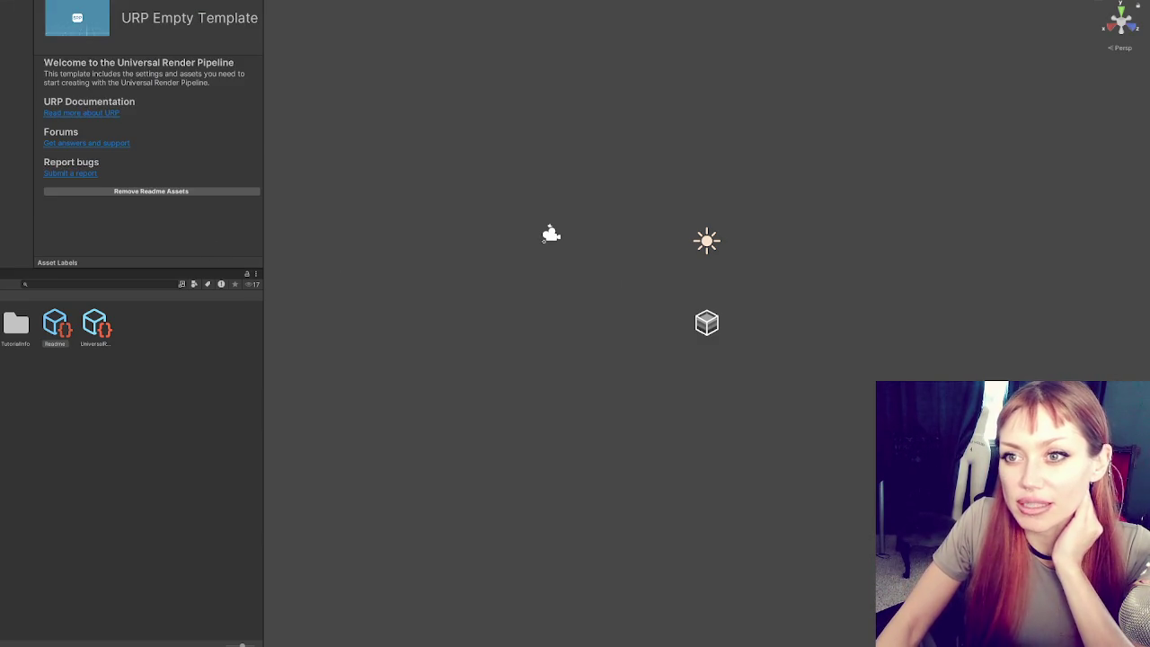
left_click(18, 0)
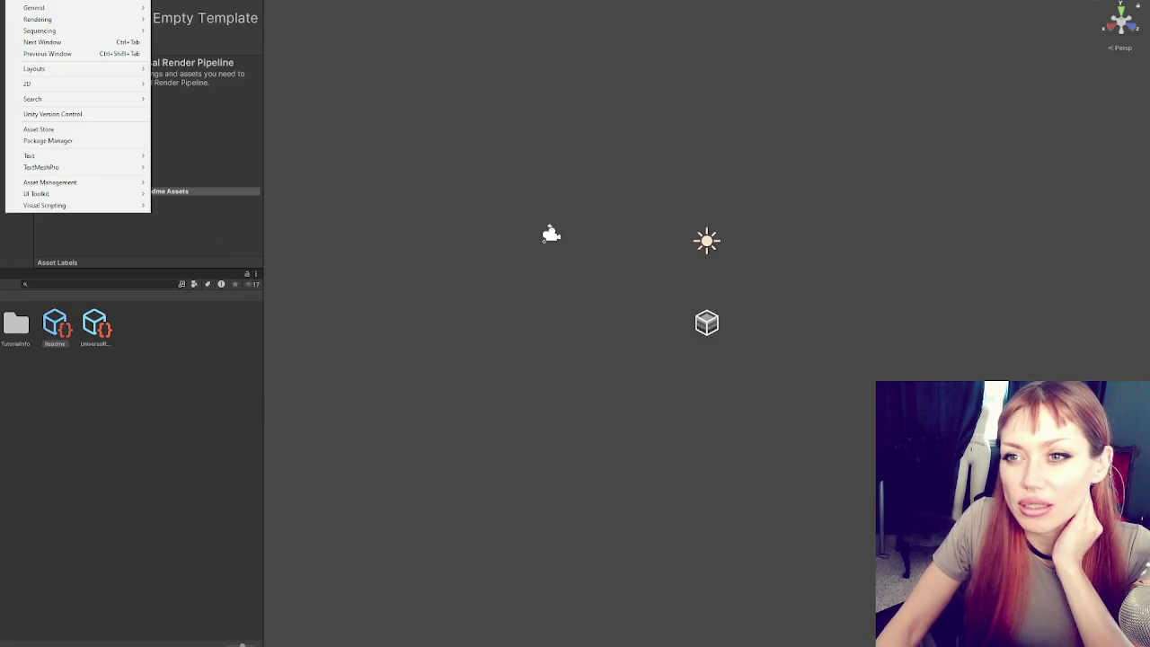
- Open the Package Manager on the Unity Registry, search 'text' and view TextMeshPro 3.0.9
left_click(88, 141)
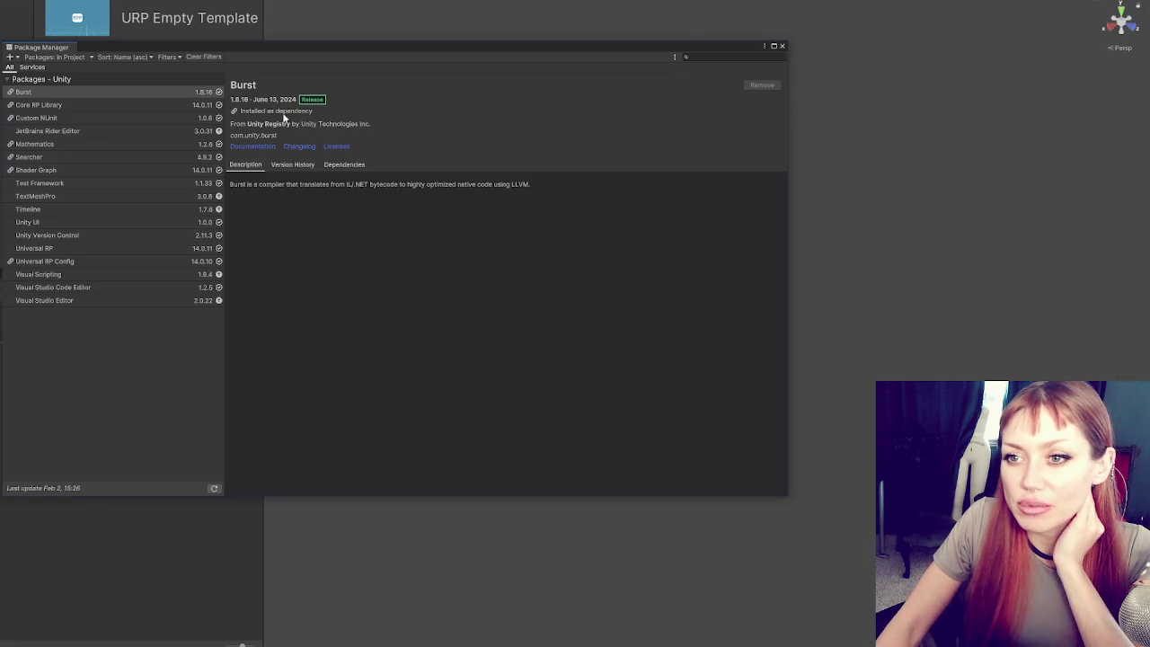
left_click(87, 59)
left_click(64, 67)
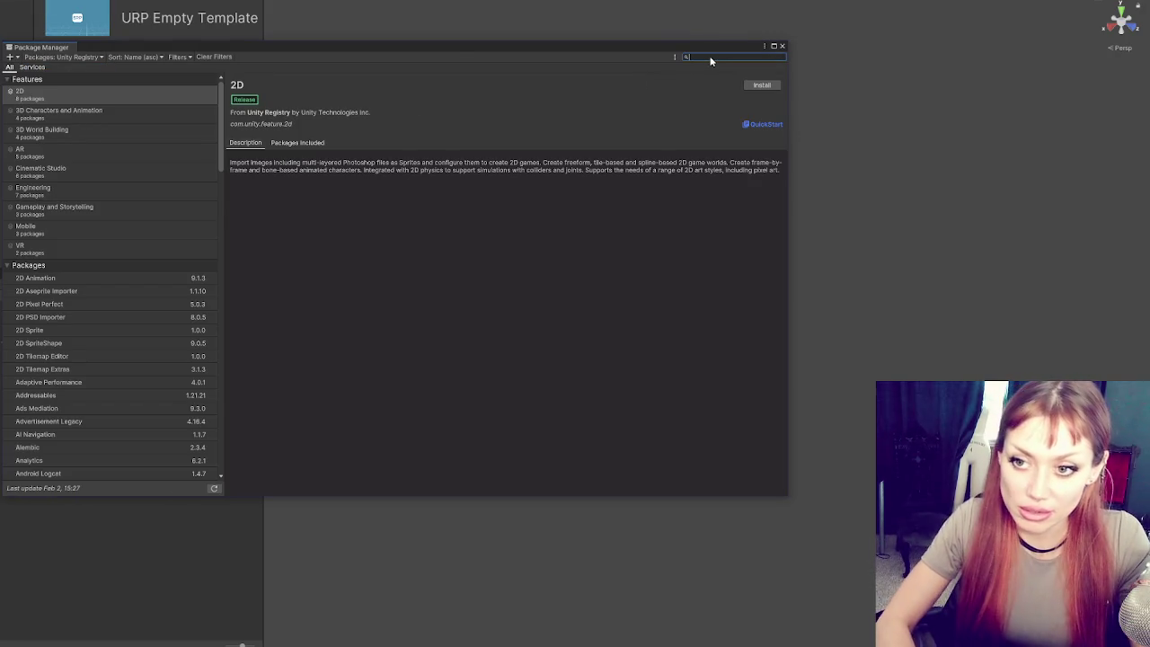
type("testext")
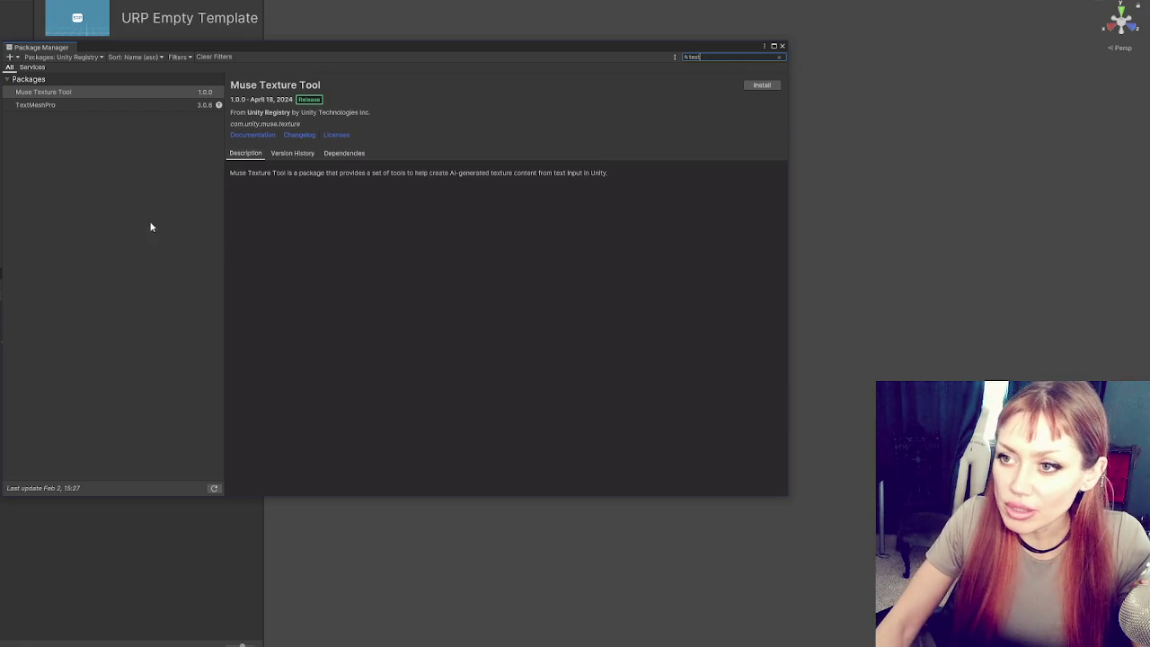
left_click(137, 104)
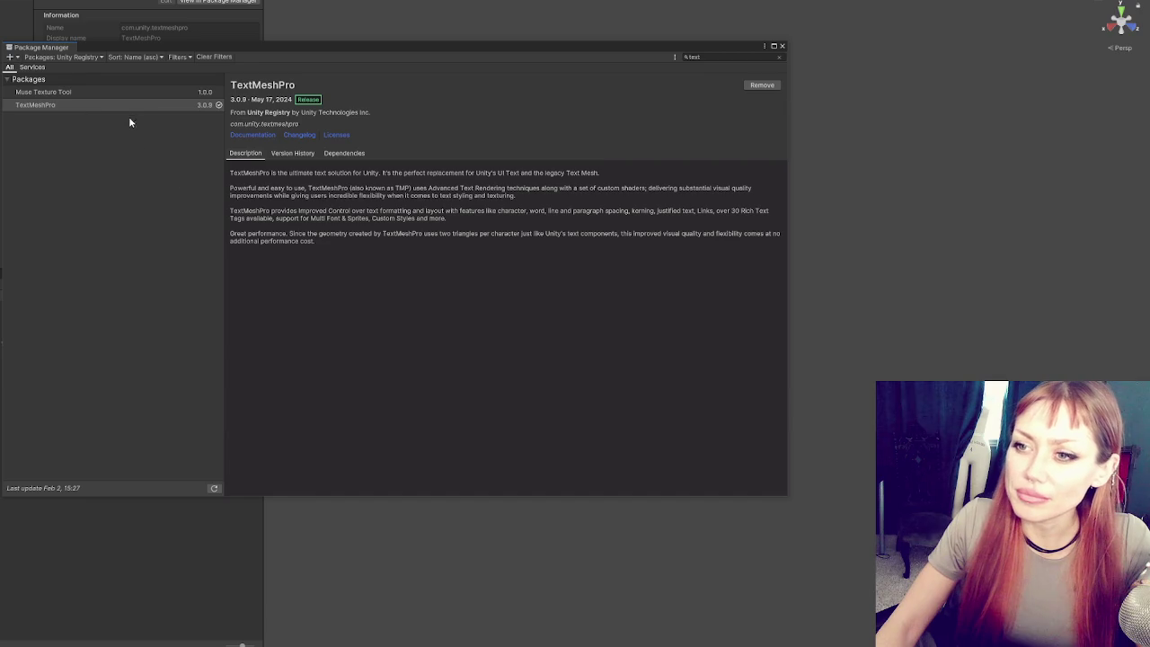
left_click(92, 89)
left_click(105, 103)
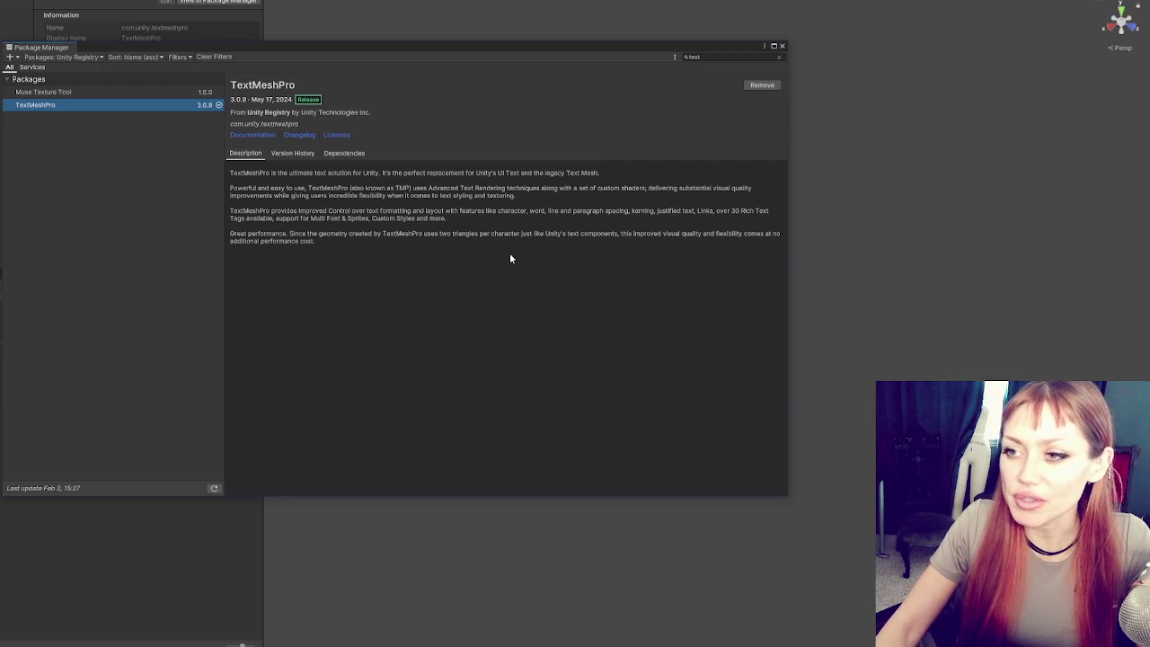
- Keep Unity Registry as the source and search 'input sys' to find Input System 1.7.0
left_click(100, 57)
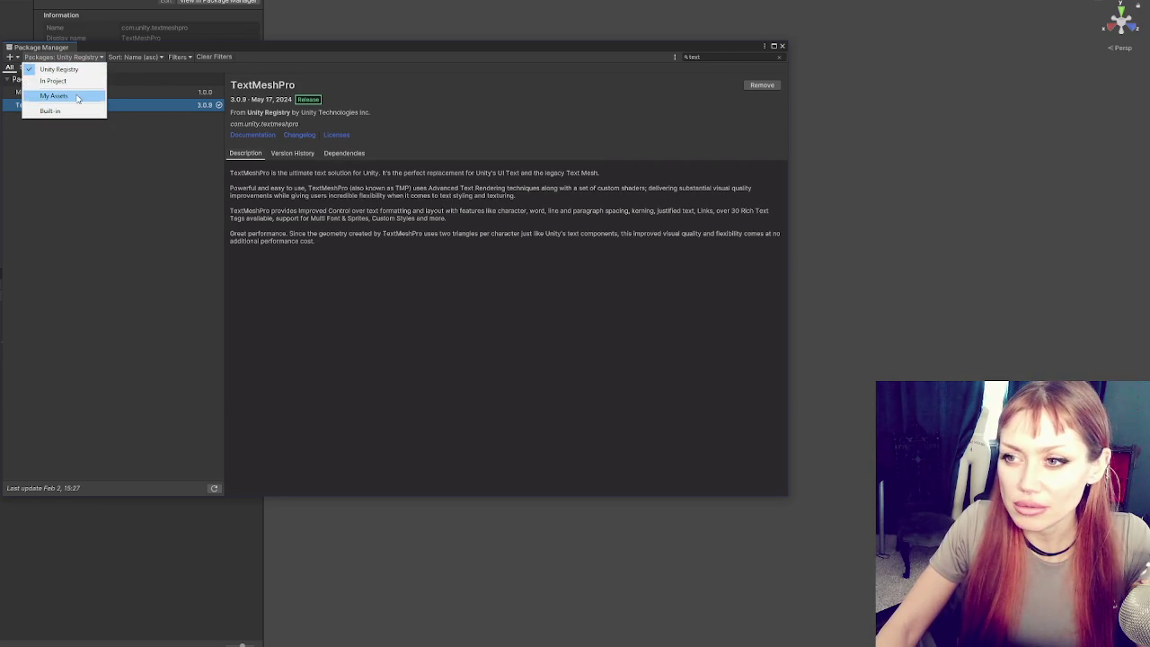
left_click(731, 77)
type("input sys")
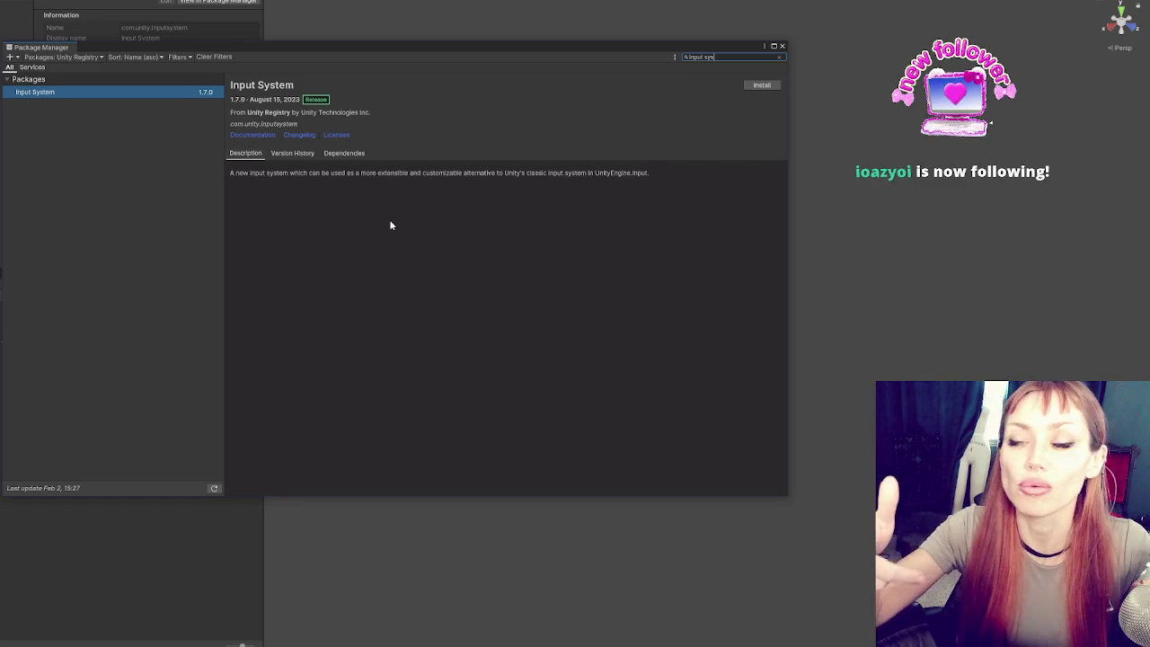
- Install Input System 1.7.0 and accept enabling the native input backends with a restart
left_click(761, 85)
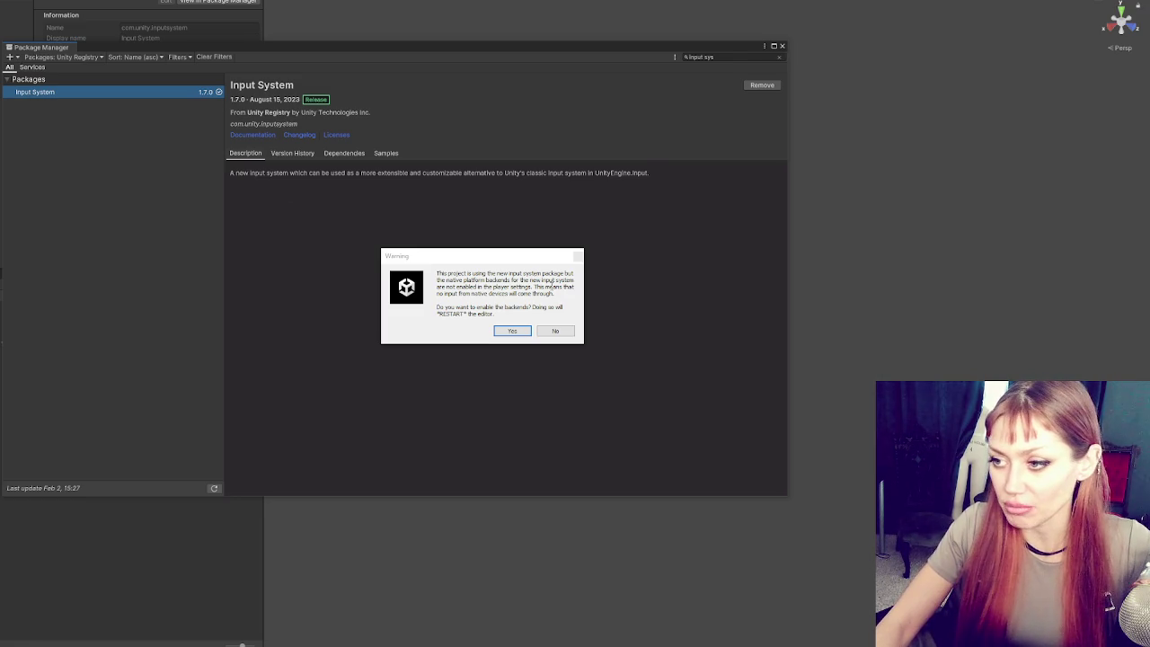
left_click(512, 330)
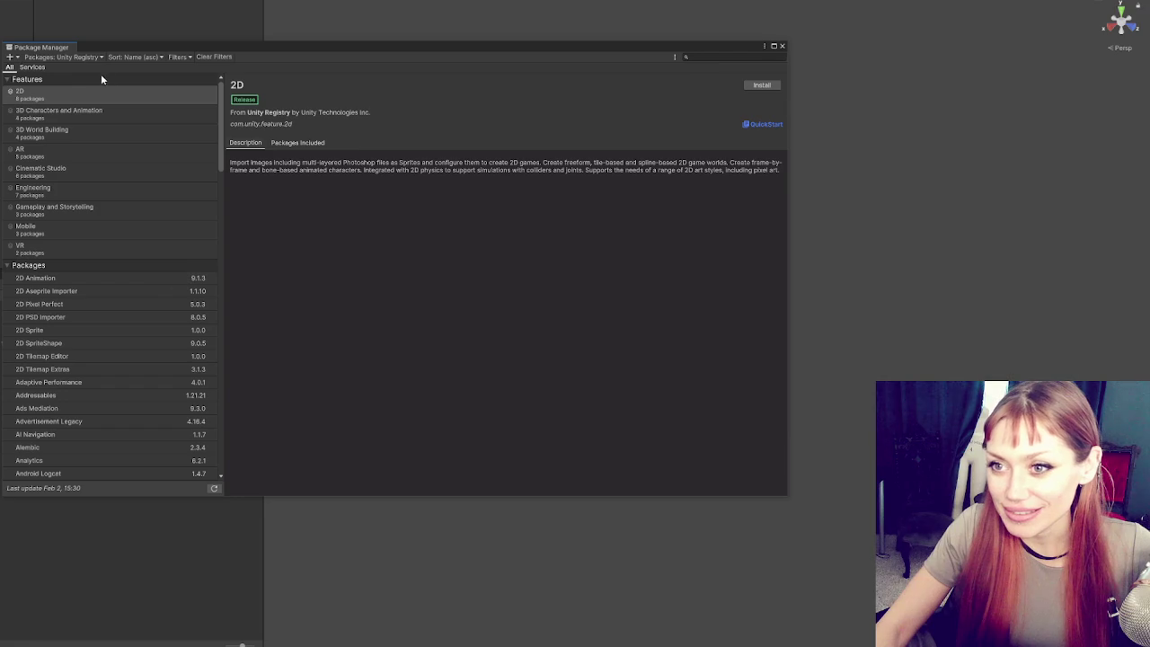
- Bring up the Unity Registry list with the 2D feature's details in the Package Manager
left_click(62, 57)
- Close the Package Manager, readjust the left panel width, and clear the Readme from the Inspector
left_click(793, 31)
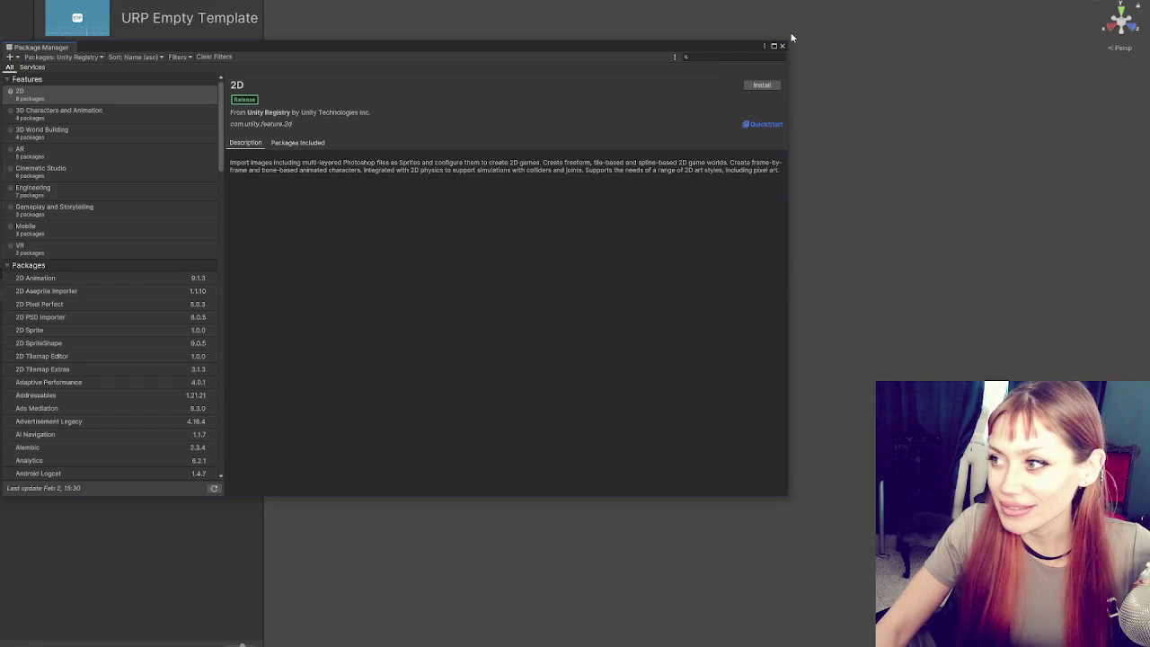
left_click(783, 47)
mouse_move(261, 204)
left_mouse_down()
mouse_move(97, 205)
mouse_move(176, 205)
left_mouse_up()
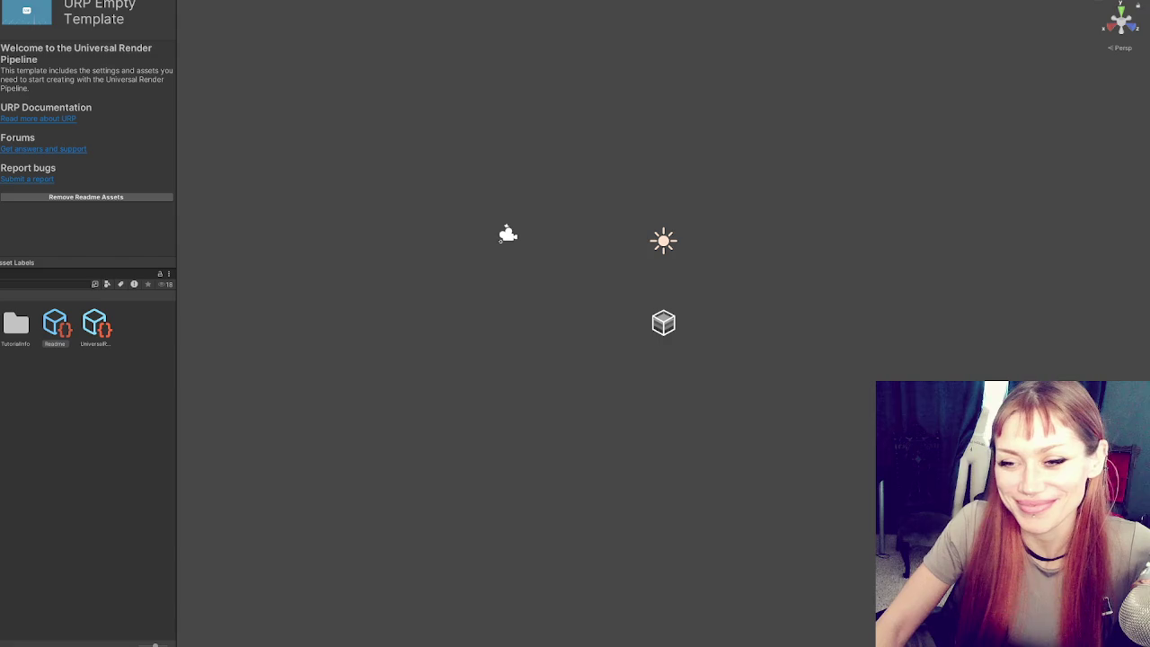
left_click_drag(175, 237, 254, 238)
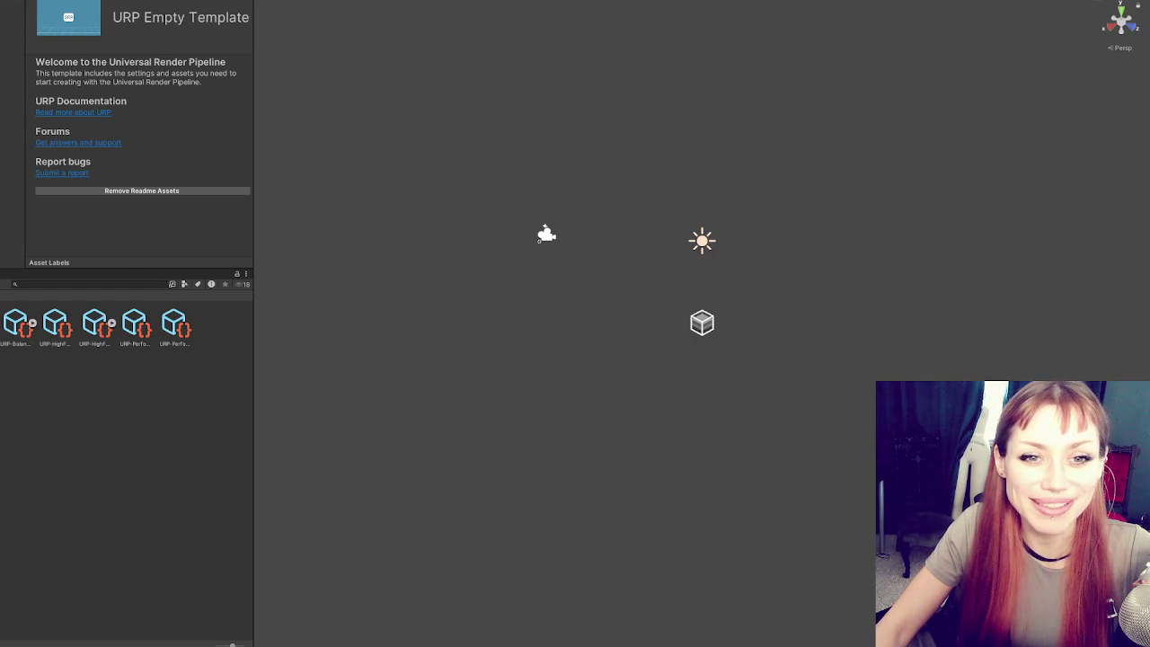
left_click(142, 190)
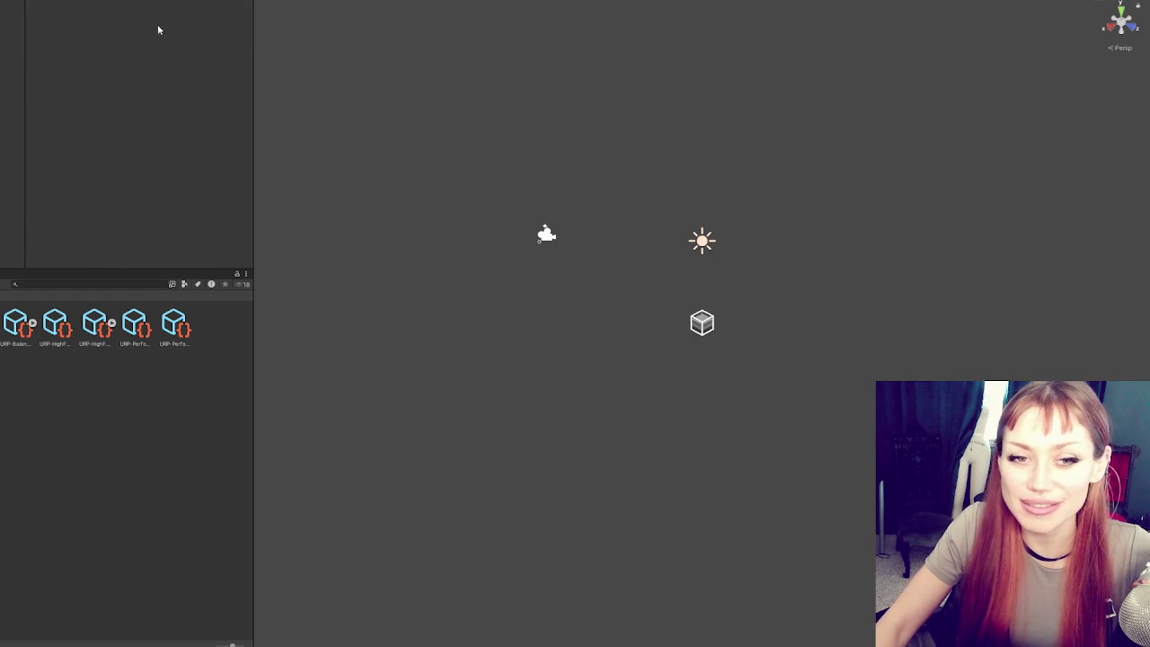
- Reopen the Package Manager from the Window menu and switch its package list to My Assets
left_click(36, 0)
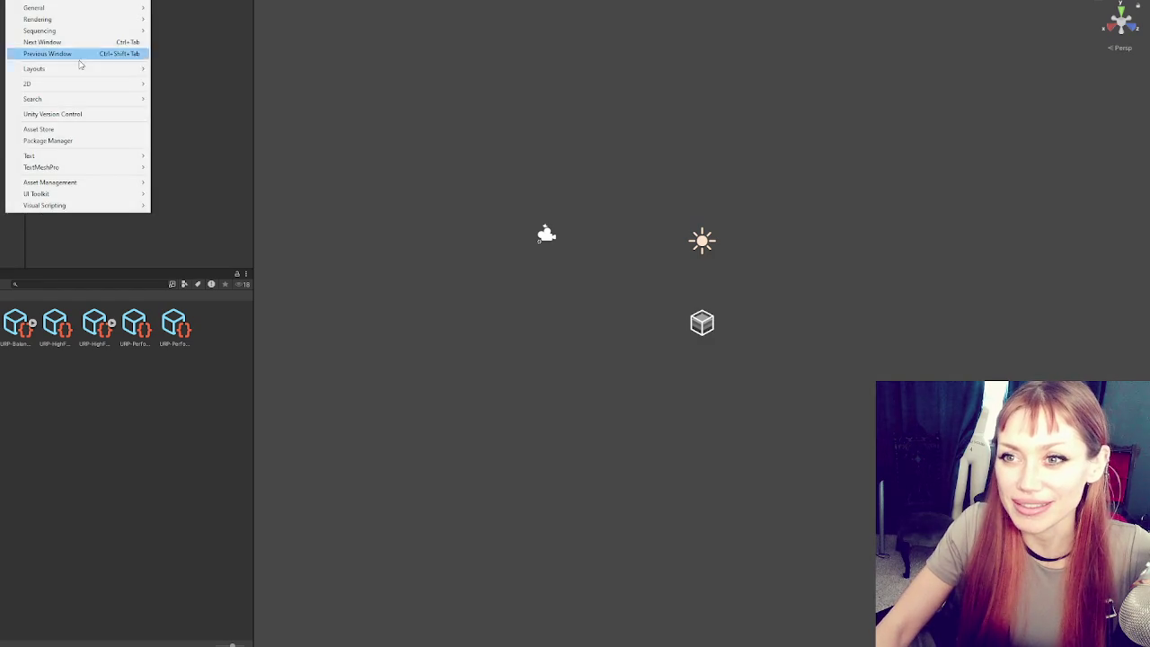
key("Escape")
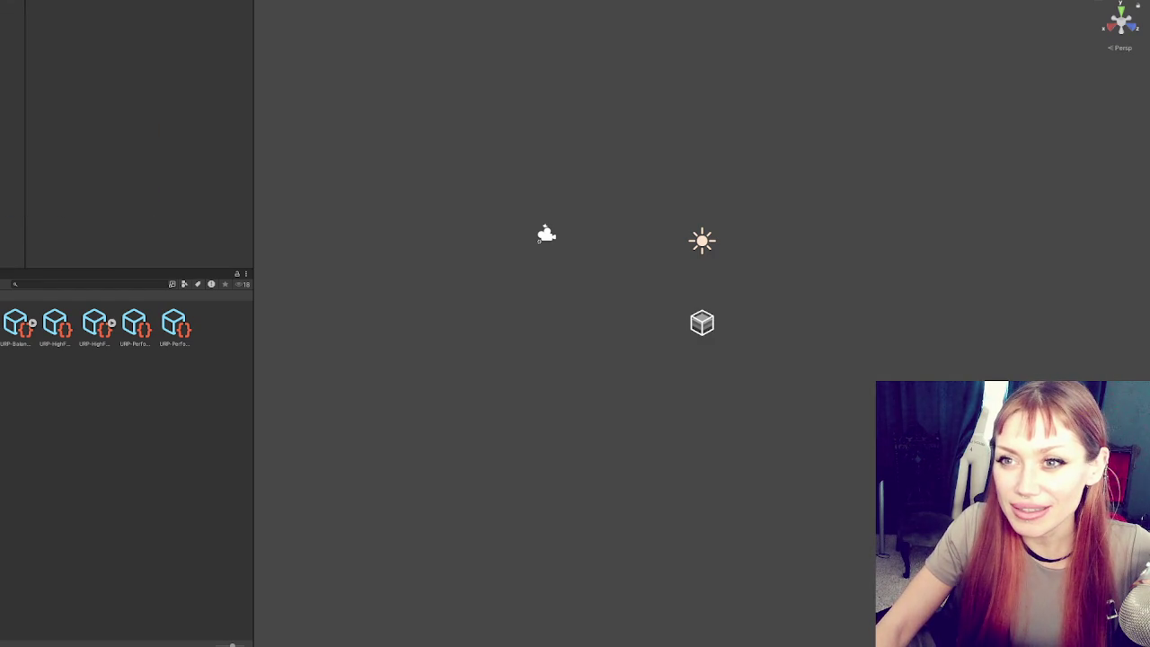
left_click(36, 0)
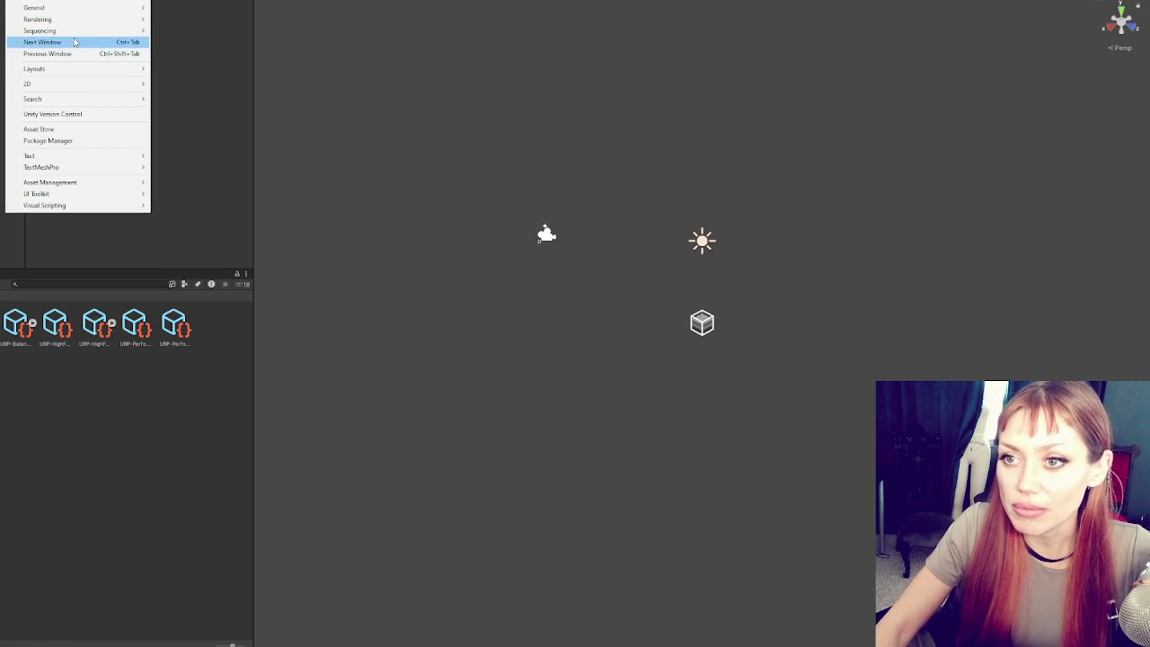
mouse_move(78, 22)
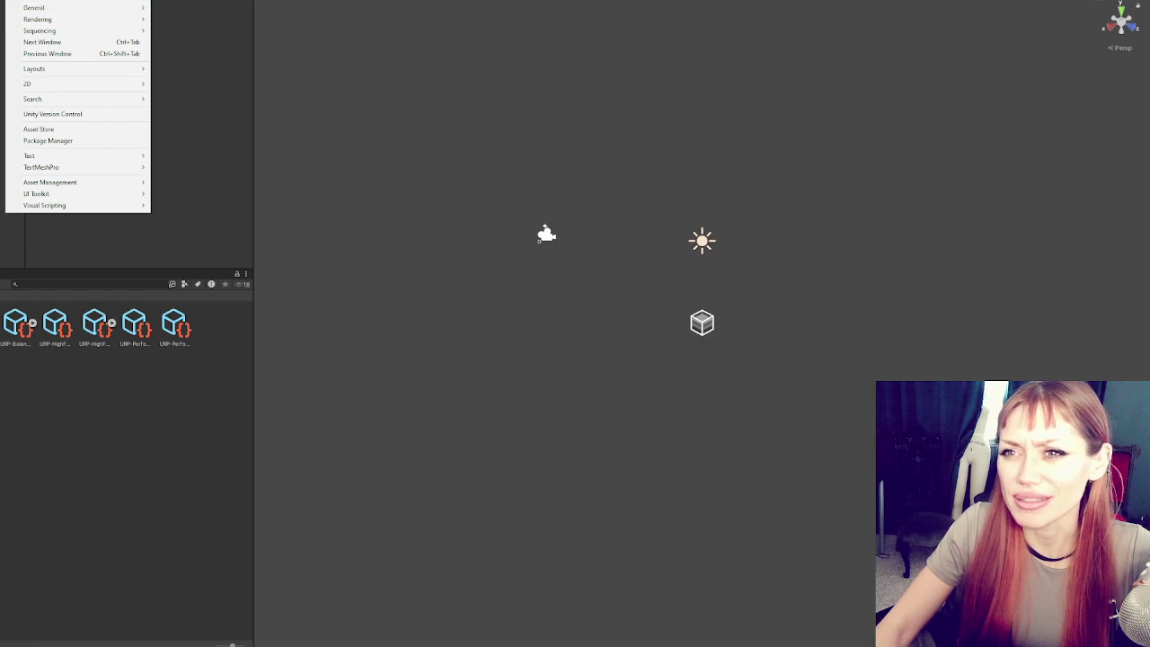
key("Escape")
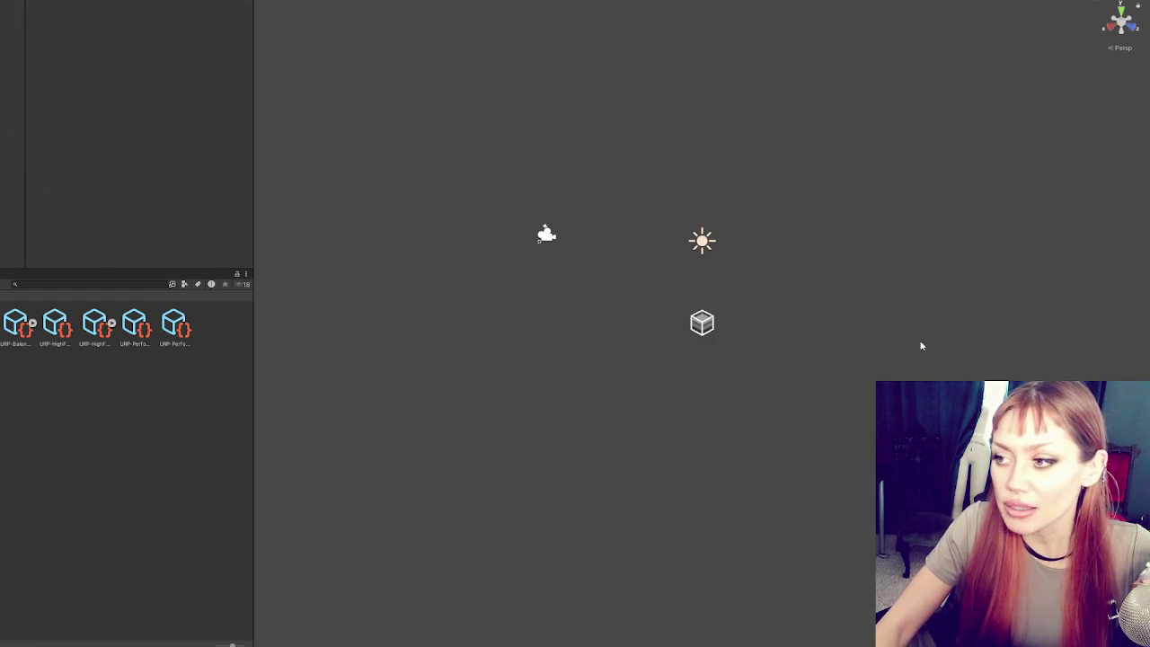
left_click(27, 0)
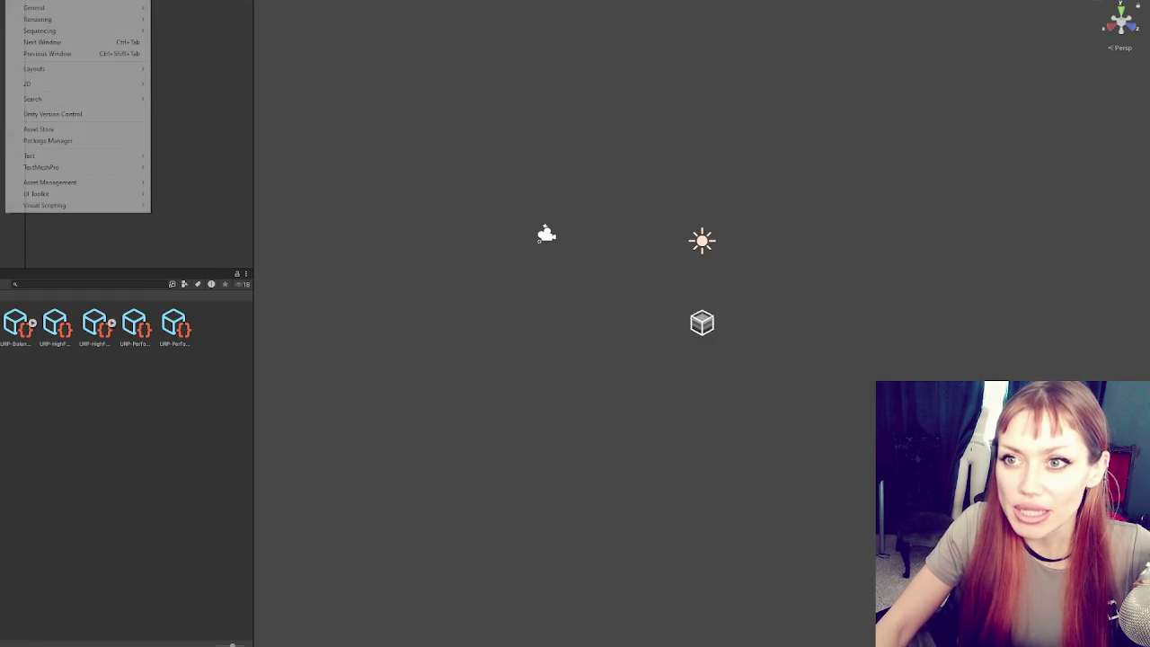
left_click(70, 141)
left_click(87, 58)
left_click(53, 95)
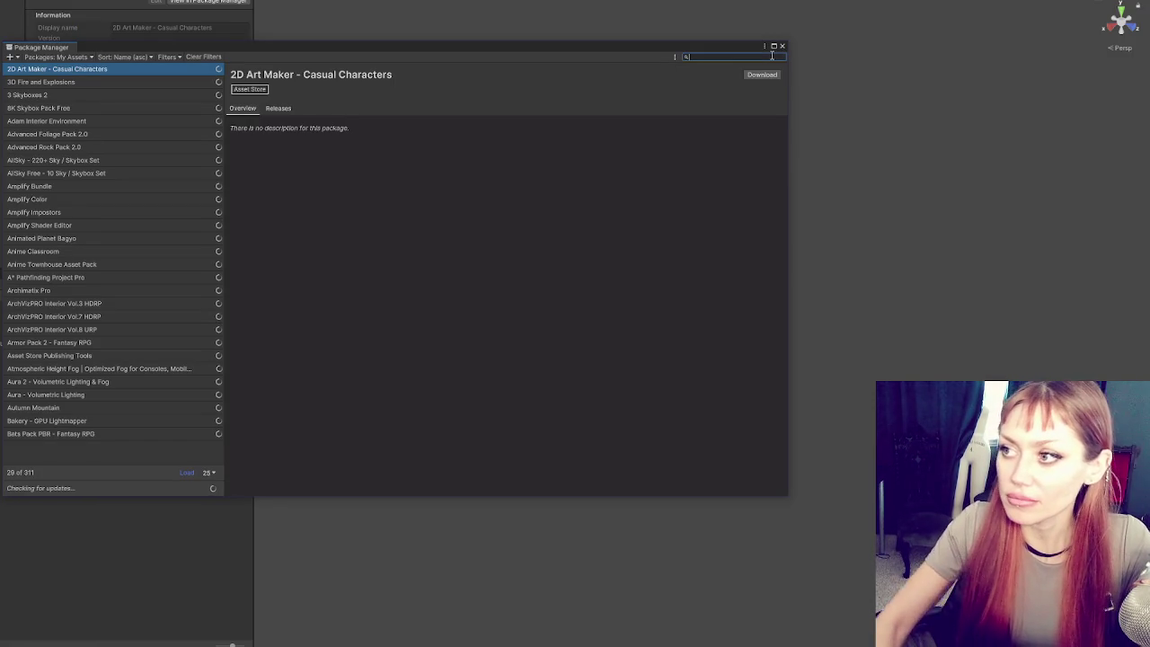
- Search My Assets for 'opsive' and import Ultimate Character Controller 3.3.3p1 with its package files
type("opsive")
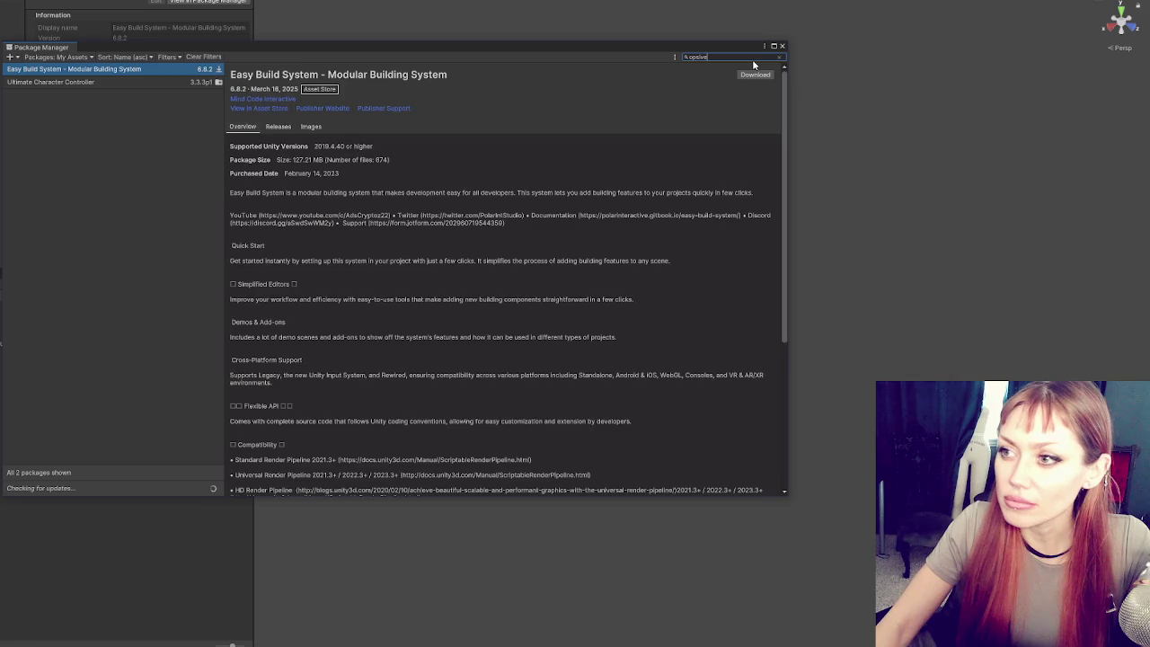
left_click(152, 79)
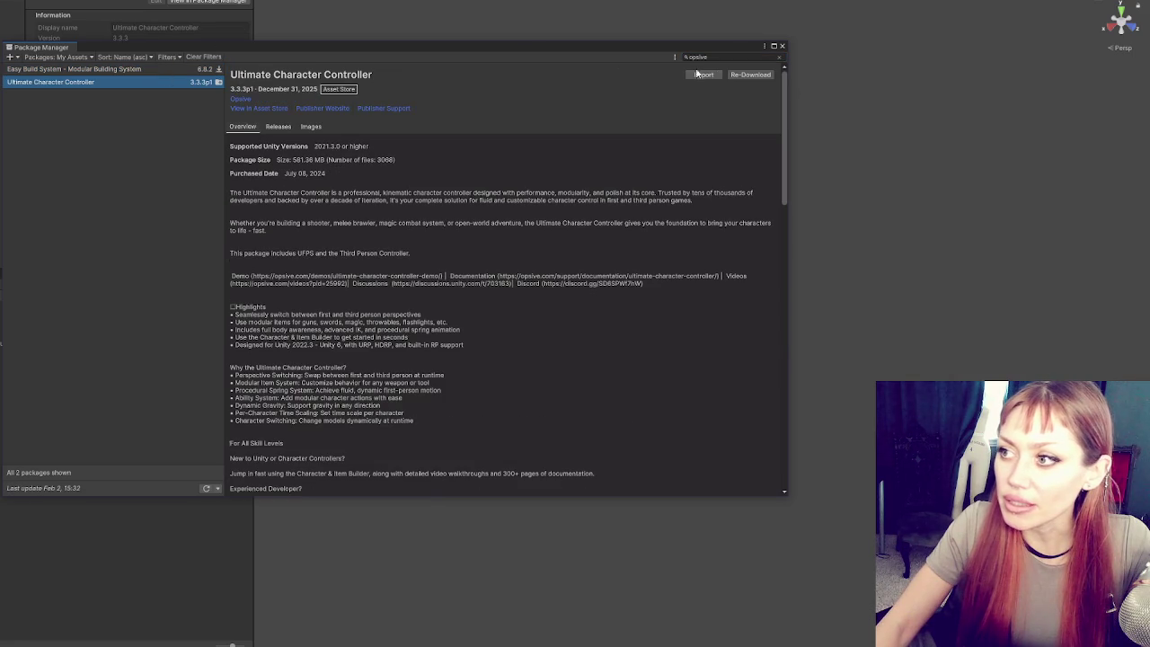
left_click(709, 75)
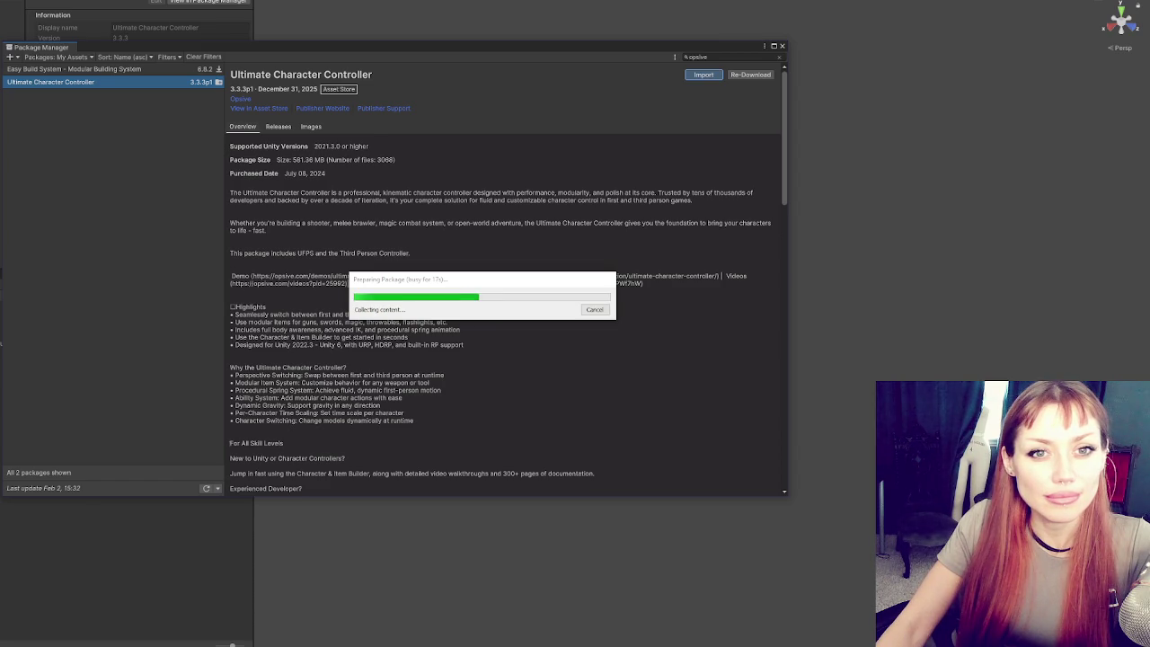
left_click(342, 333)
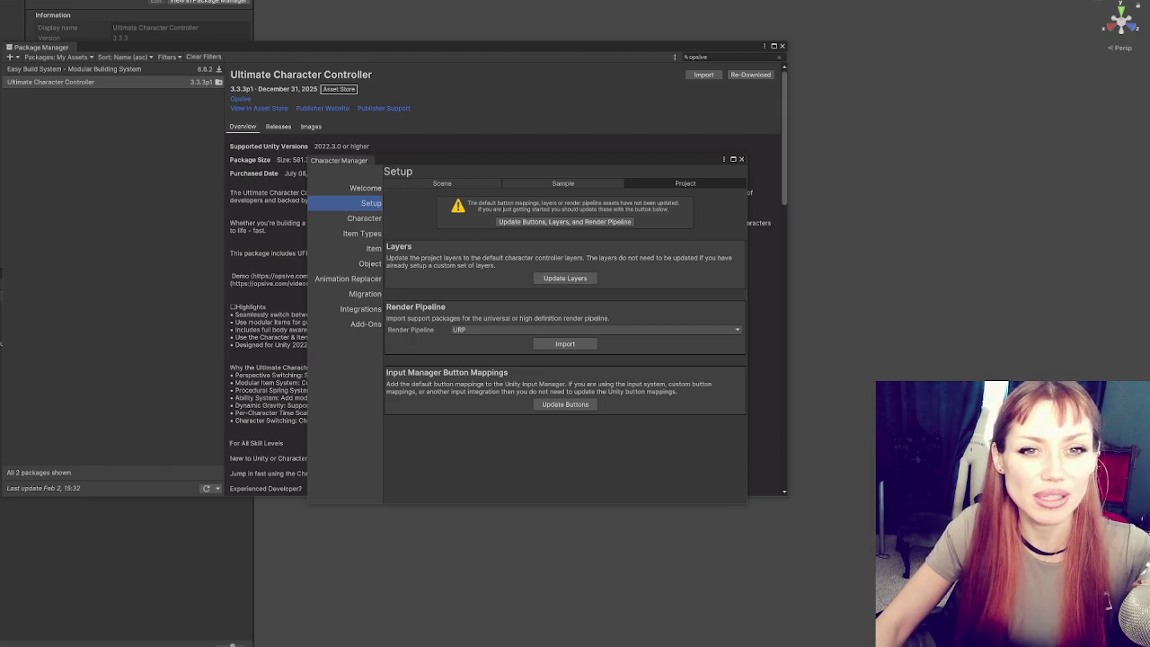
mouse_move(612, 166)
left_mouse_down()
mouse_move(455, 30)
mouse_move(382, 8)
left_mouse_up()
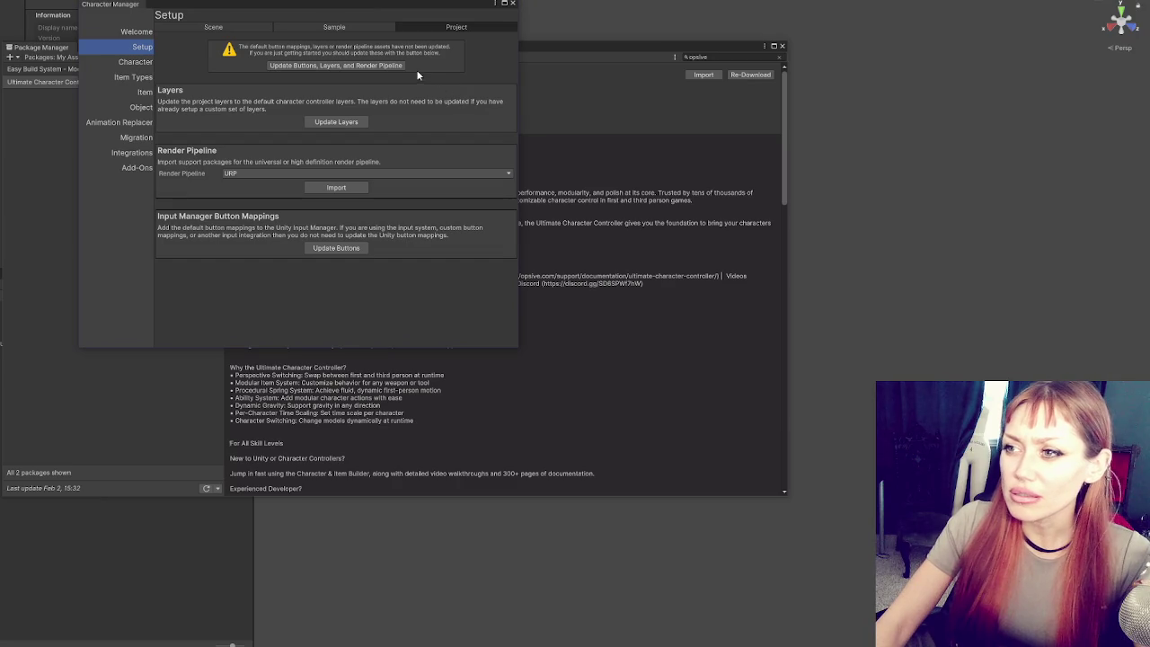
left_click(266, 26)
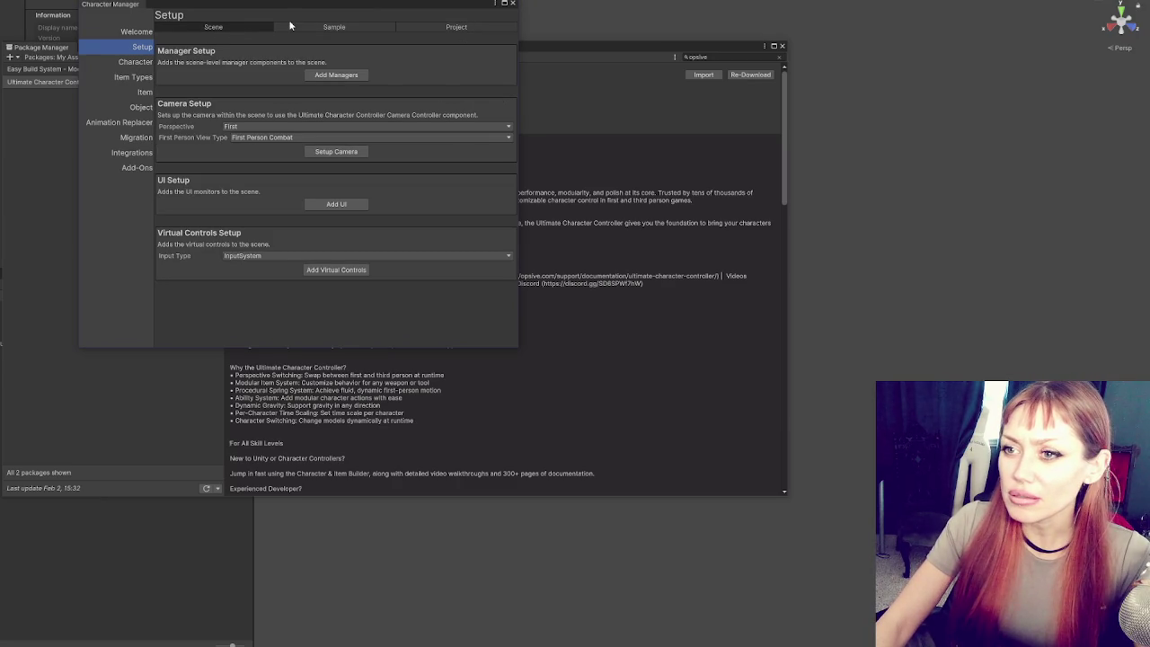
left_click(449, 26)
left_click(377, 25)
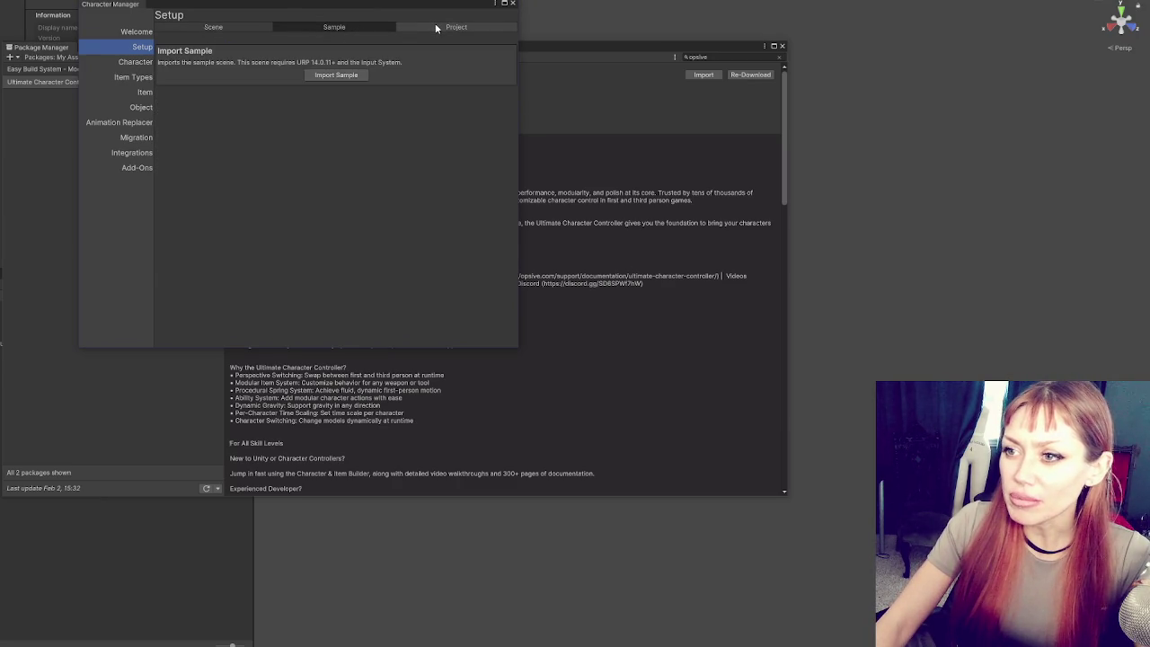
left_click(436, 27)
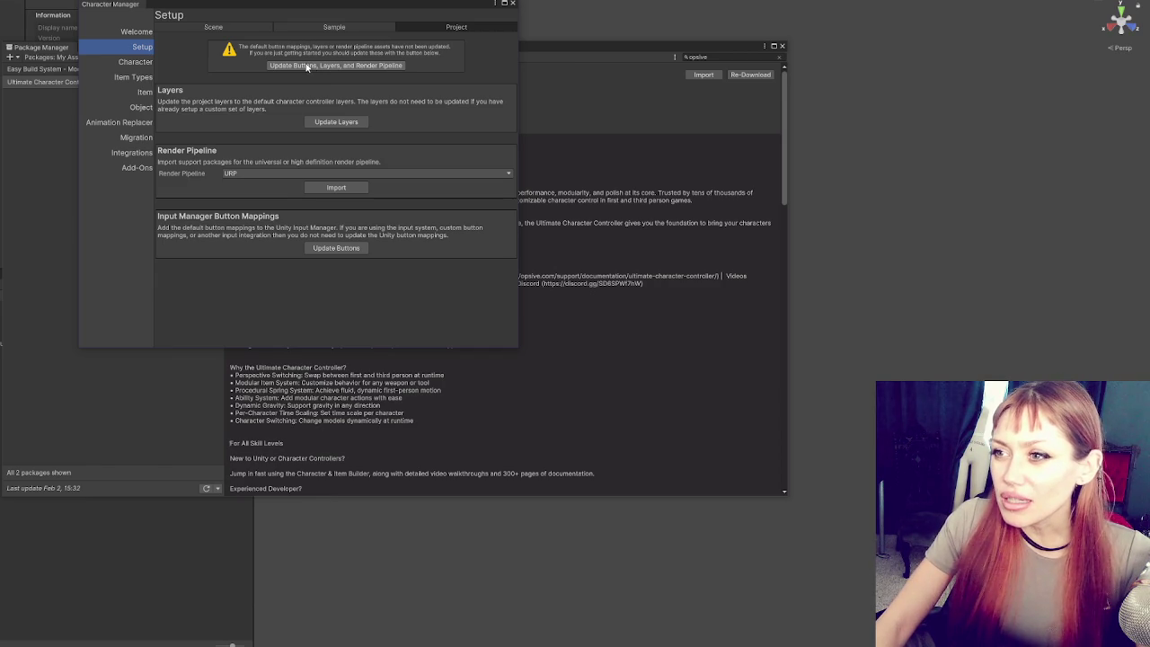
left_click(249, 29)
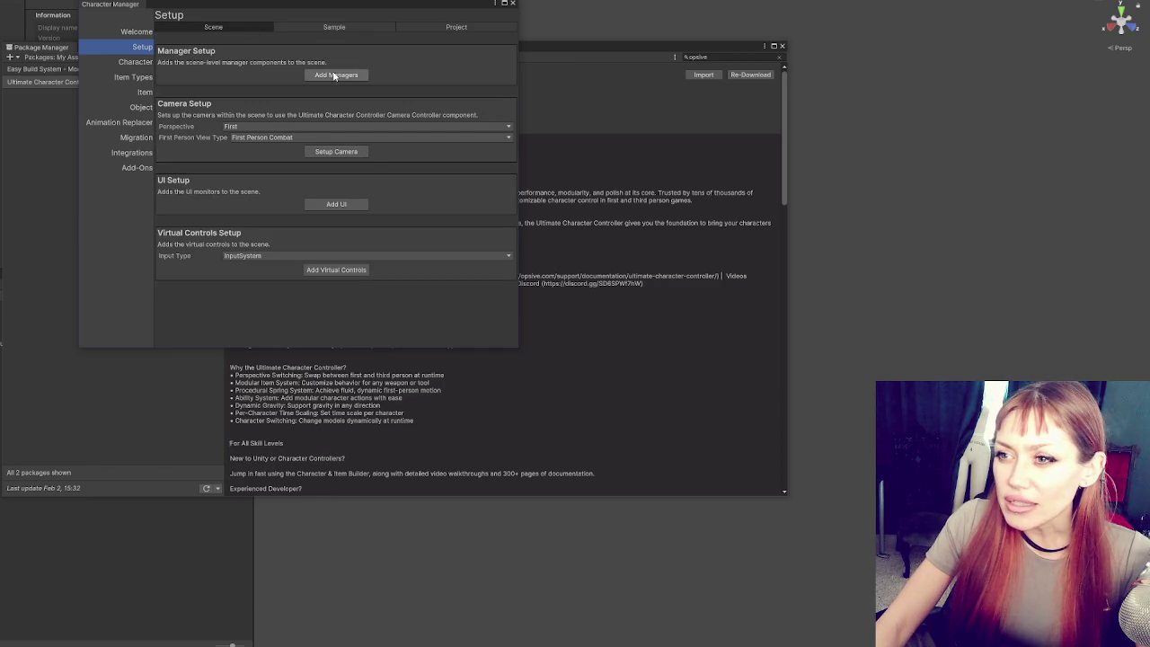
- Keep InputSystem as the input type and add the managers to the scene
left_click(274, 256)
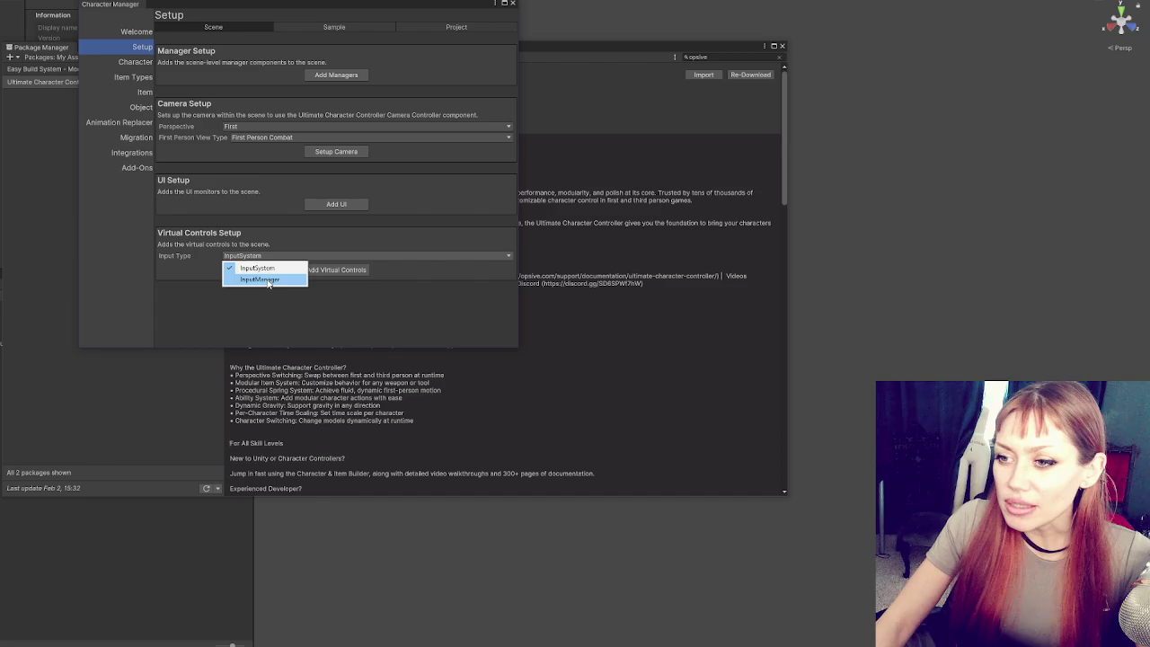
left_click(278, 269)
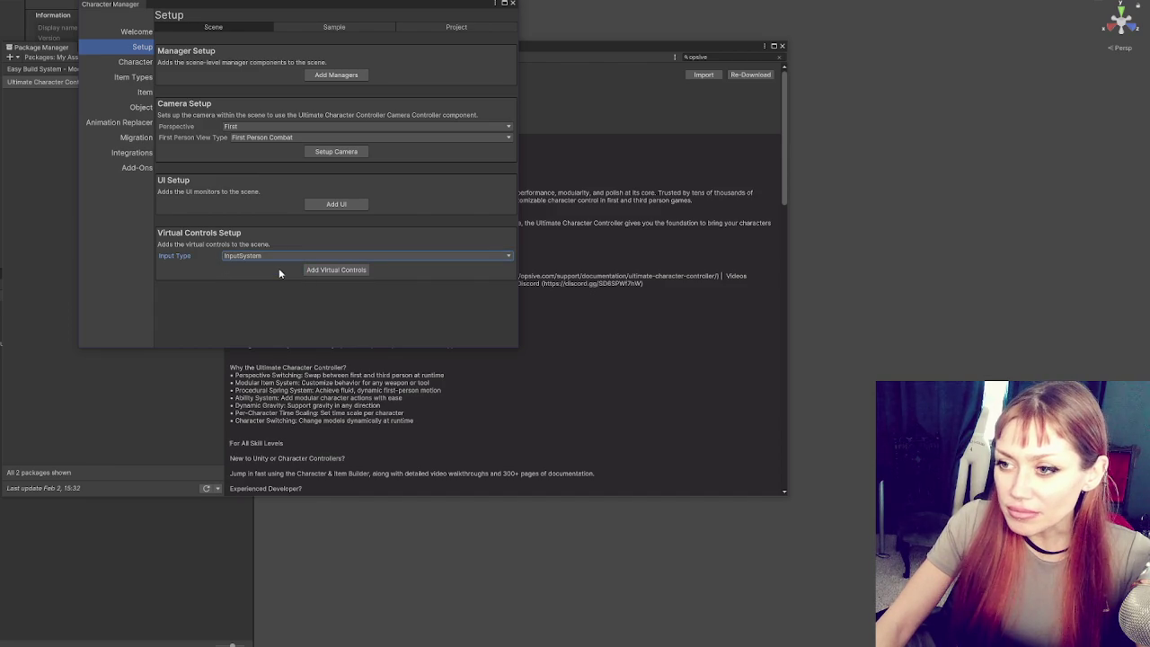
left_click(342, 76)
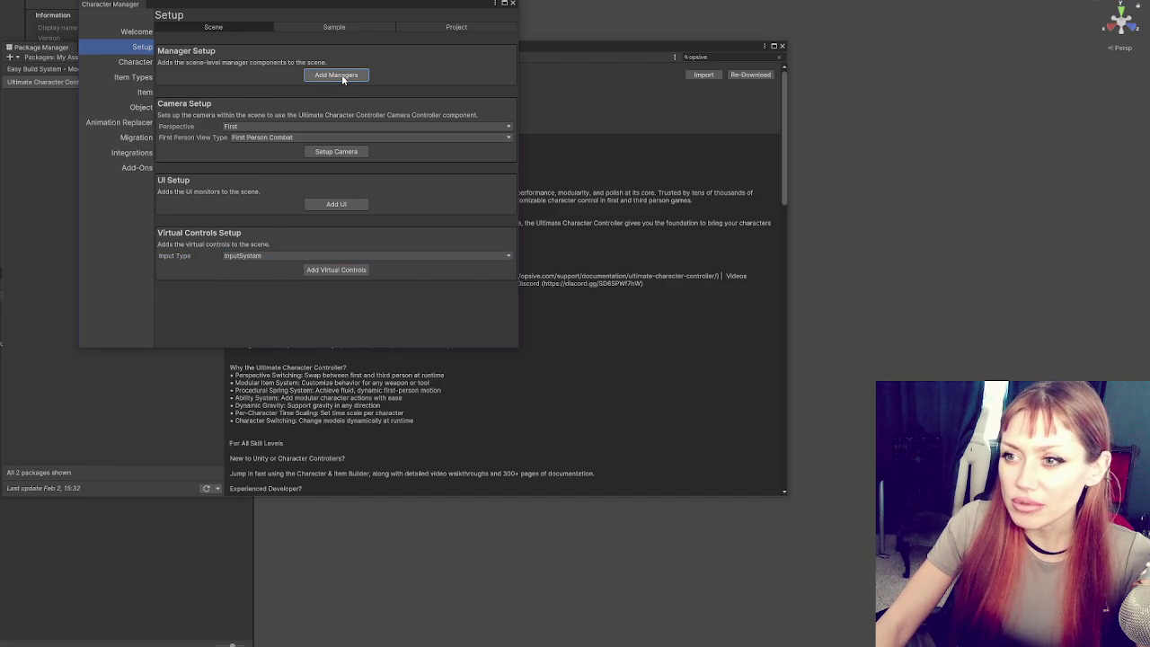
- Set up a Third Person Adventure camera, then import the sample scene
left_click(283, 128)
left_click(259, 149)
left_click(261, 138)
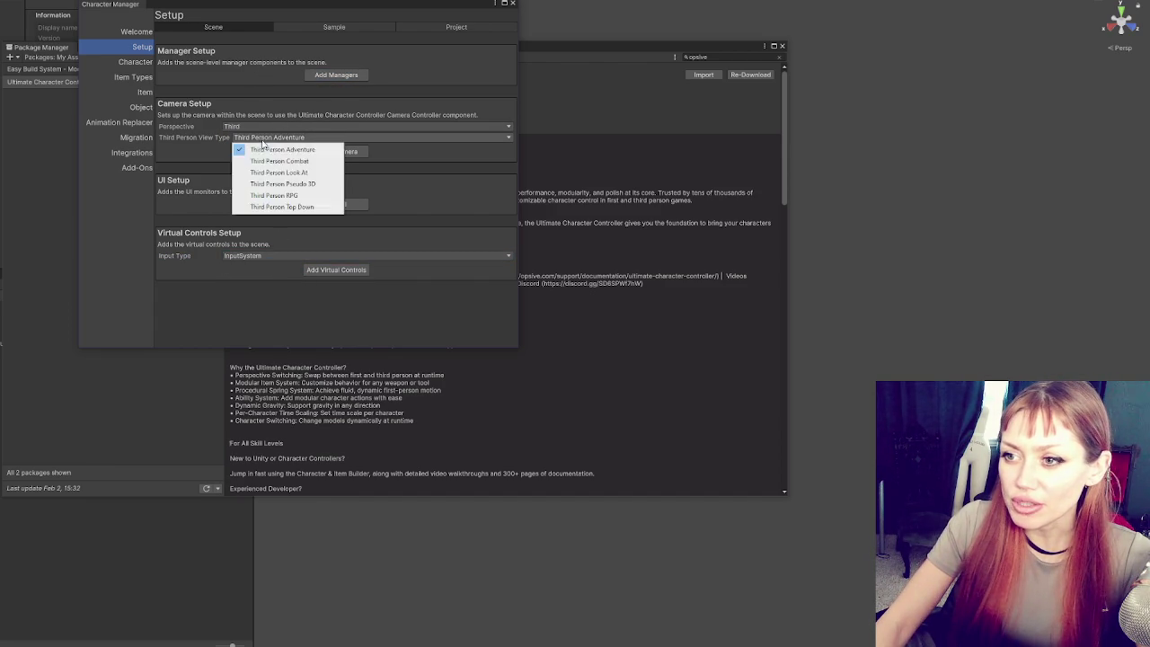
left_click(349, 117)
left_click(342, 153)
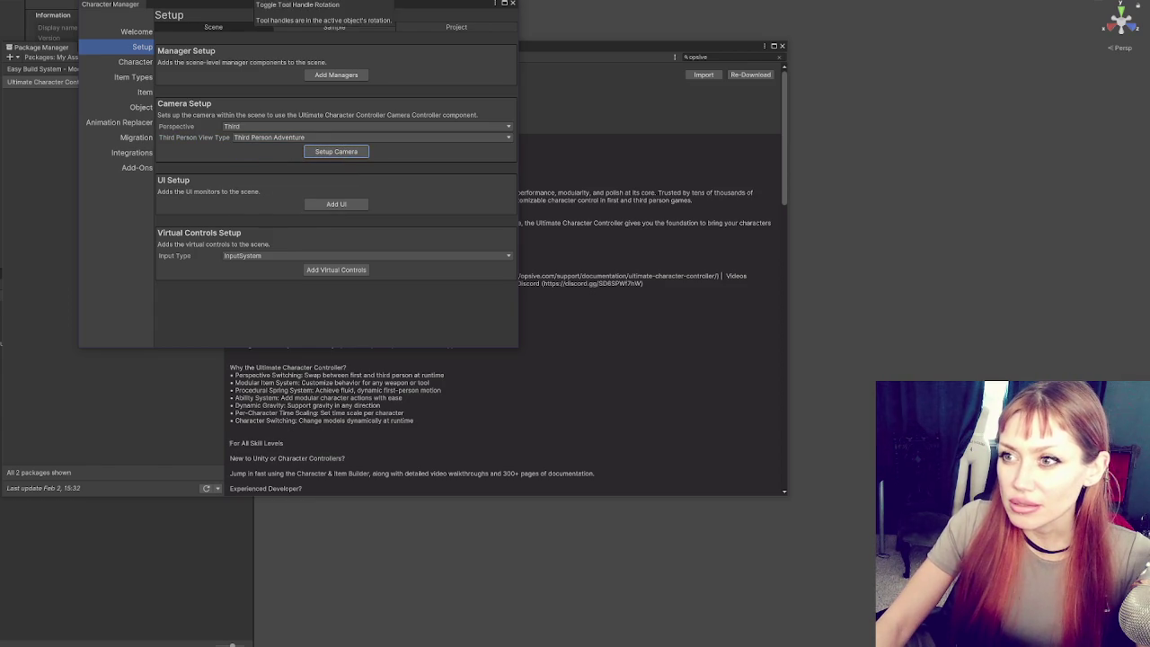
left_click(334, 27)
left_click(336, 74)
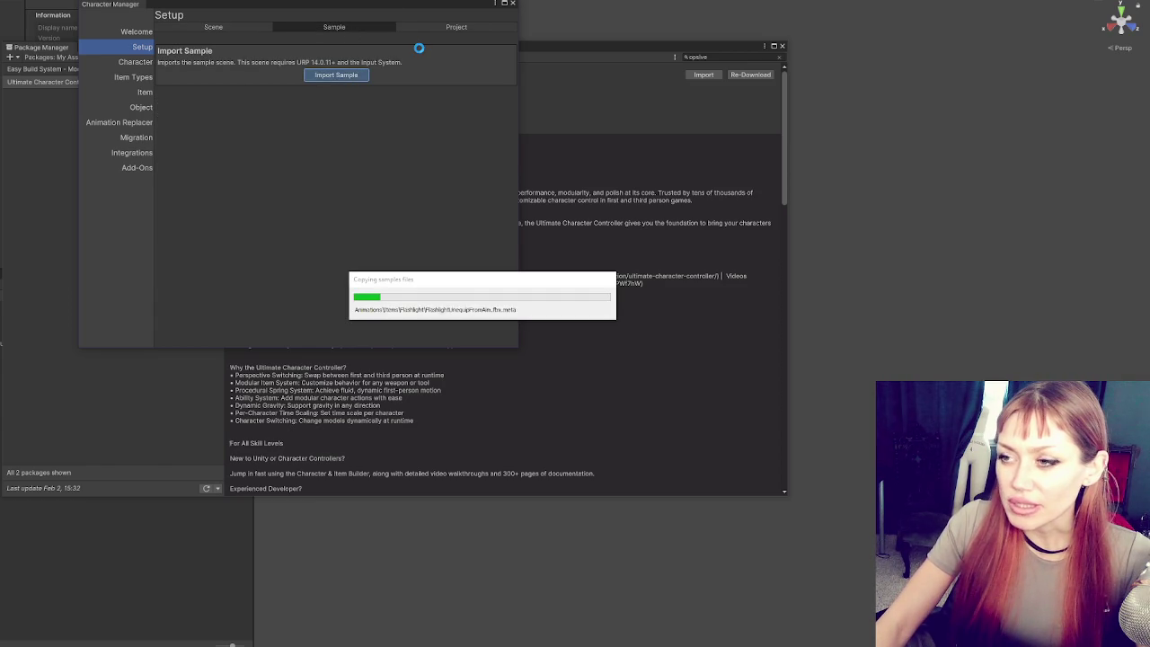
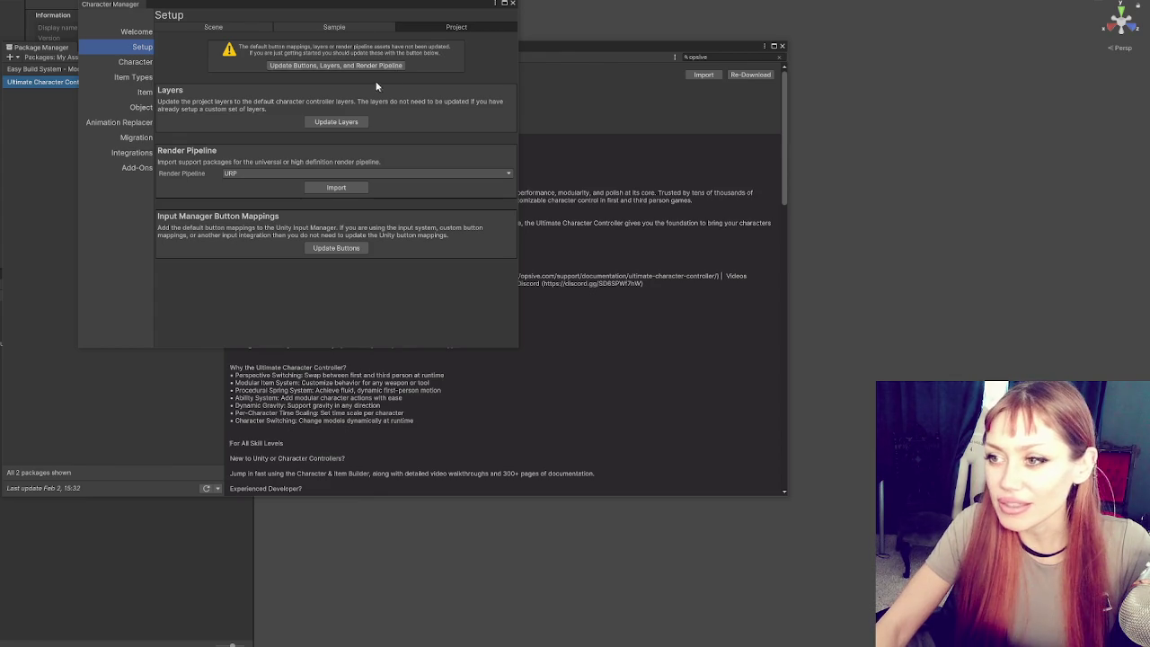
- Apply the layer and pipeline updates, import the pipeline package and samples, and add default input mappings
left_click(331, 67)
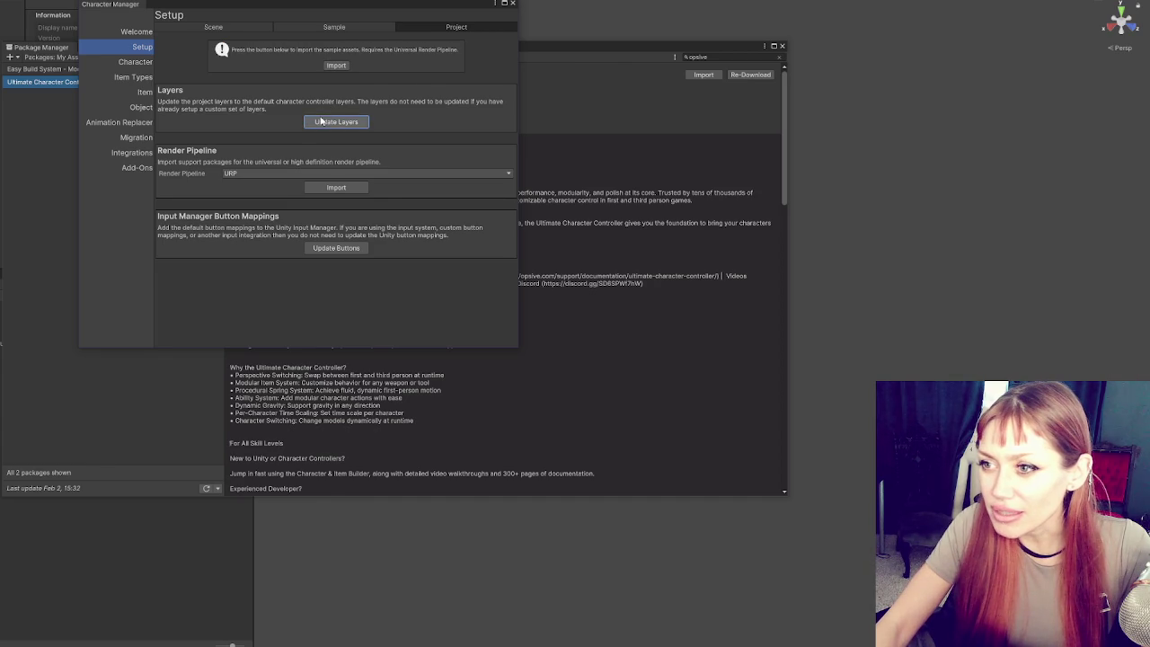
left_click(339, 187)
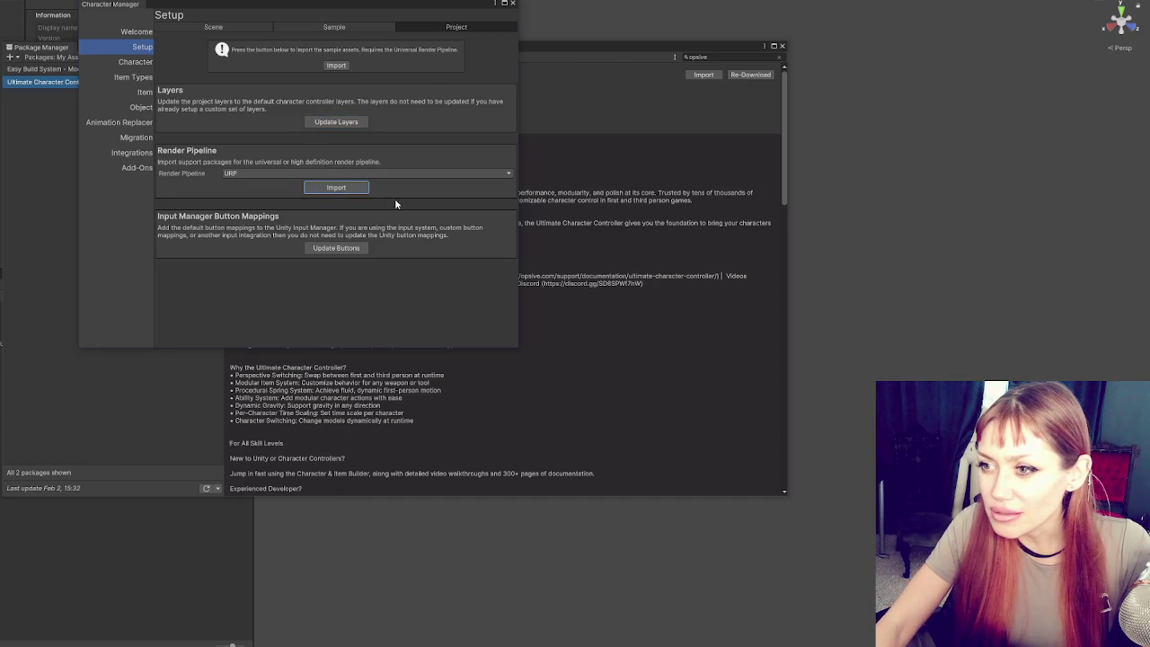
left_click(336, 67)
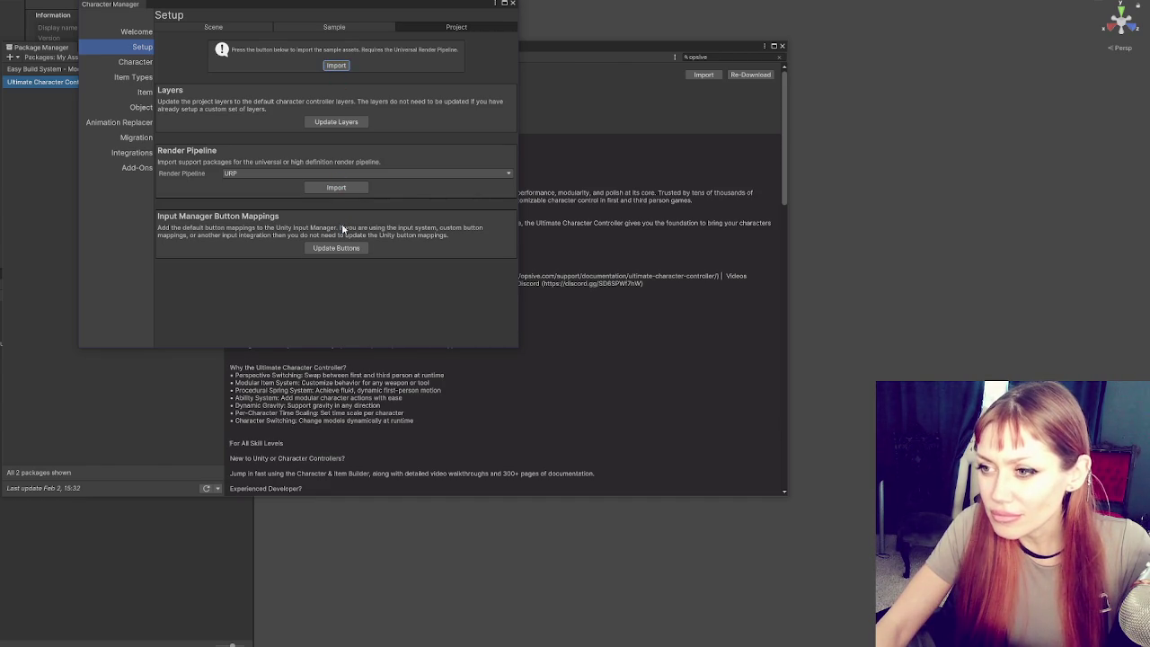
left_click(341, 253)
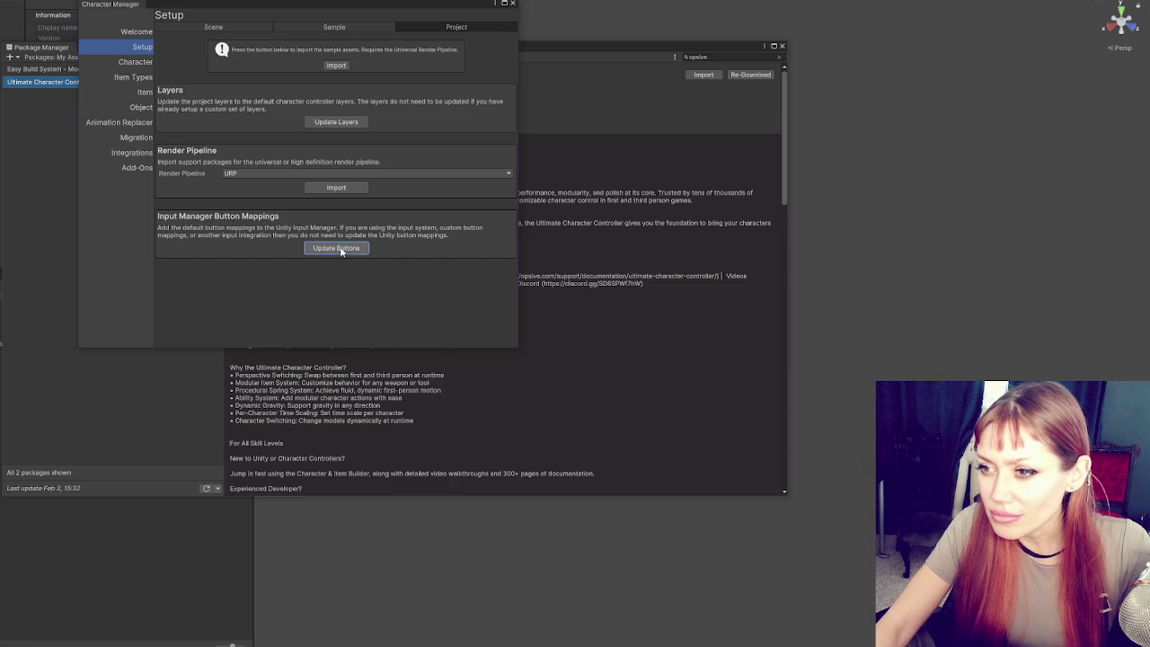
left_click(135, 62)
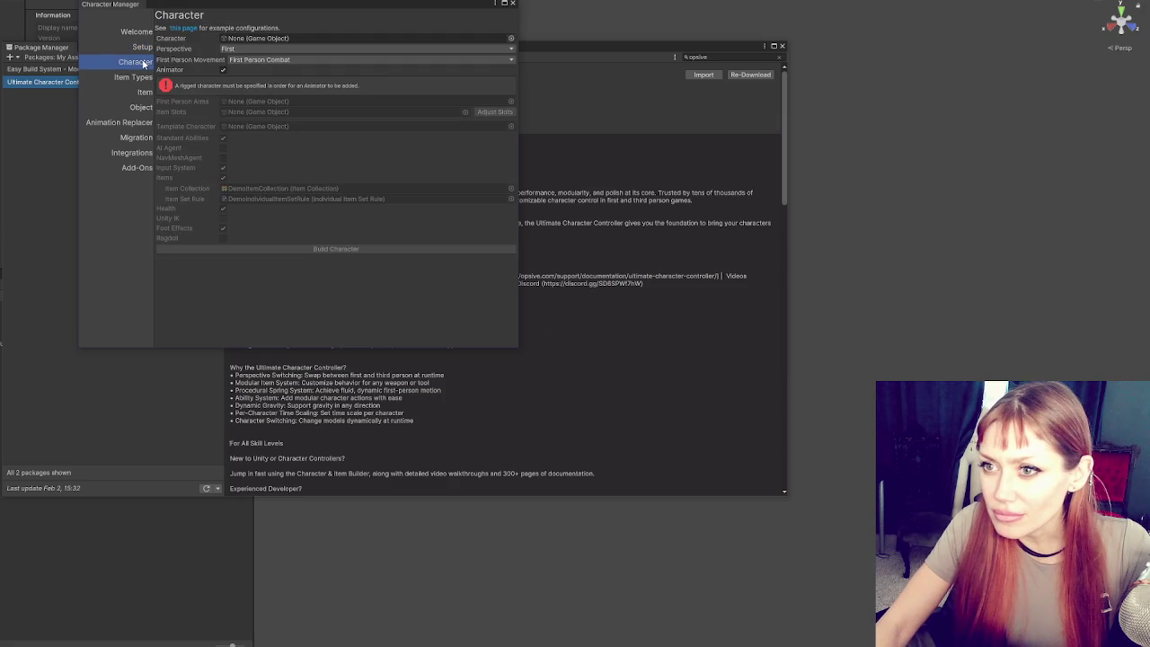
- Set the character builder's Perspective to Third
left_click(257, 49)
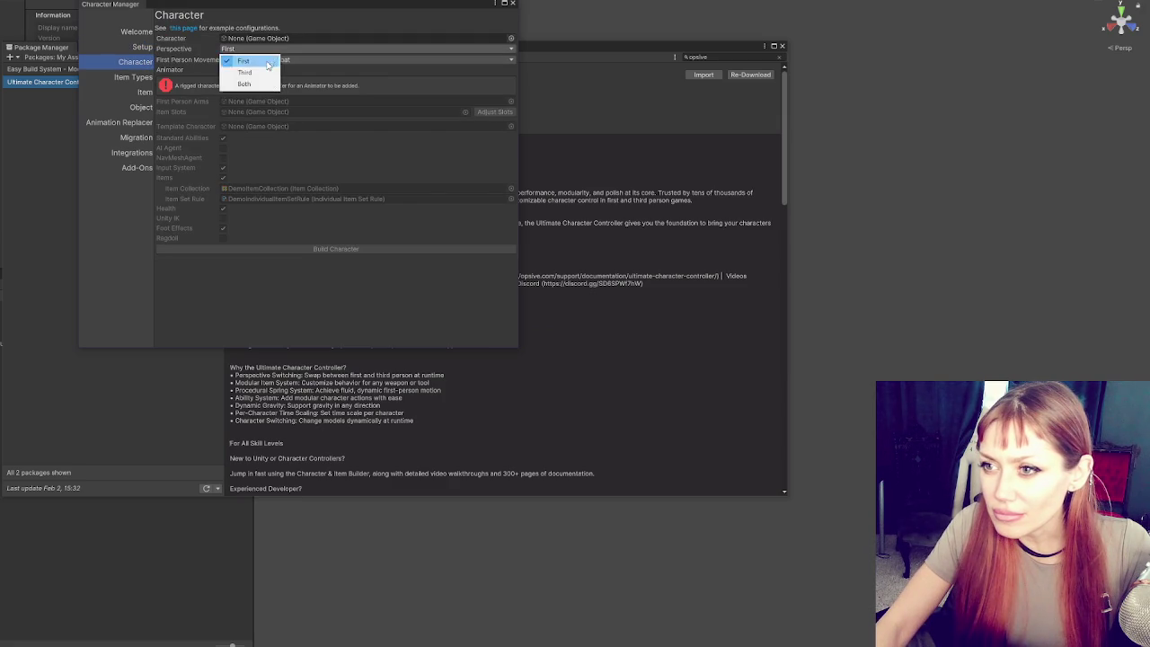
left_click(258, 70)
left_click(259, 70)
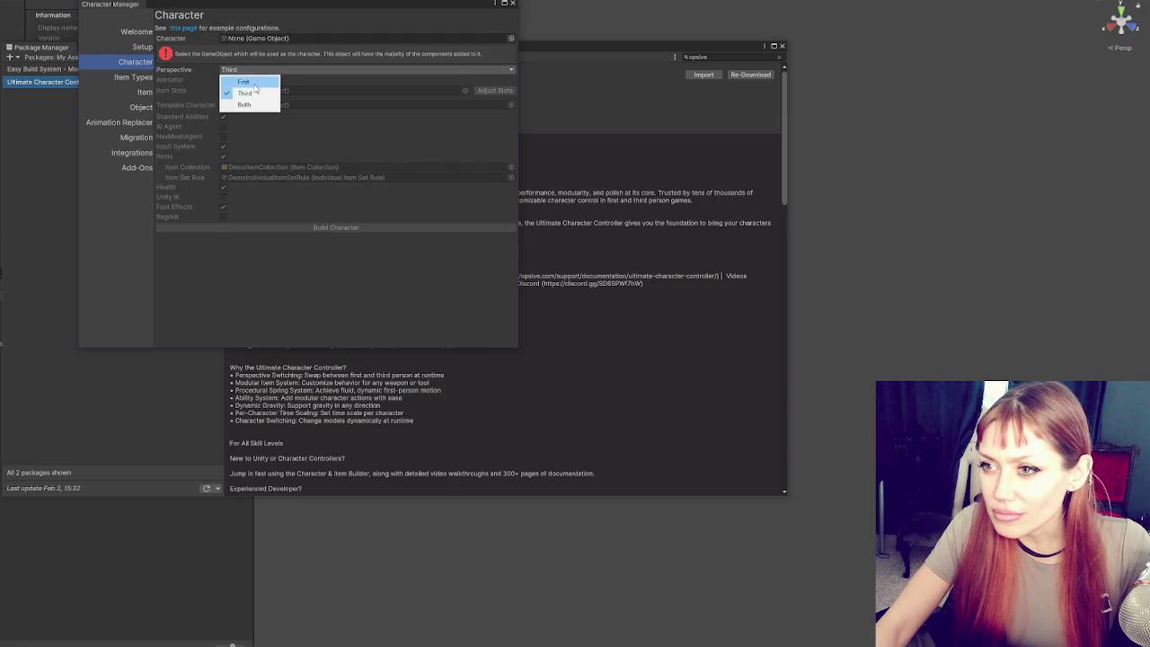
left_click(255, 94)
right_click(1, 231)
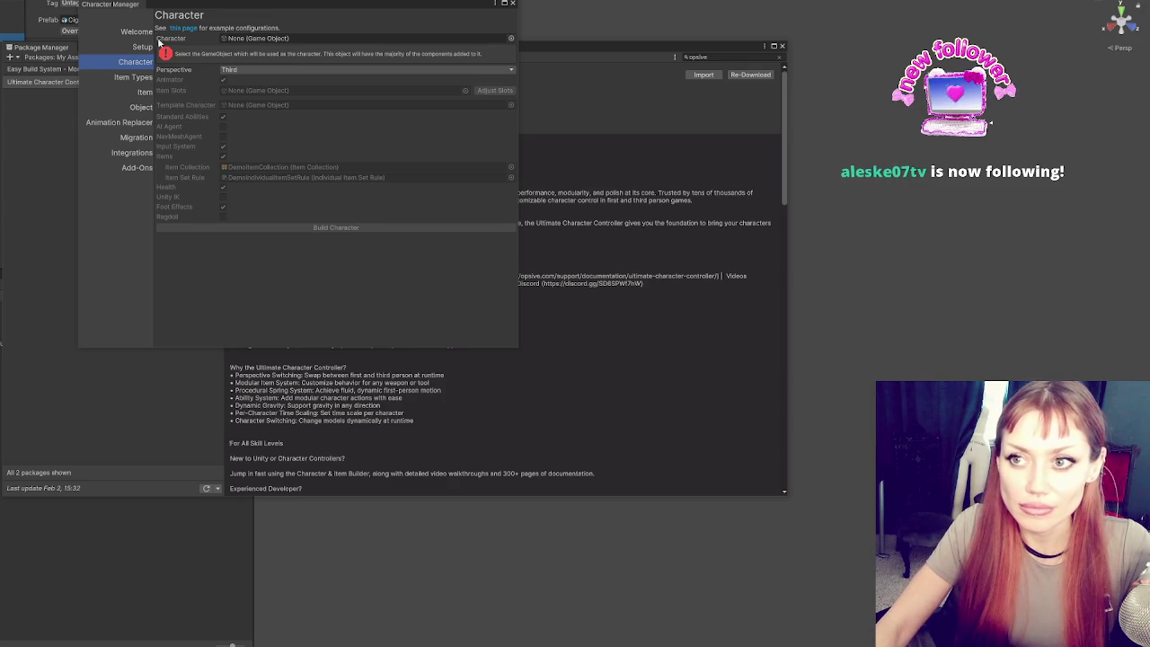
- Rearrange the windows so the character builder floats near the top-left
left_click_drag(703, 45, 698, 289)
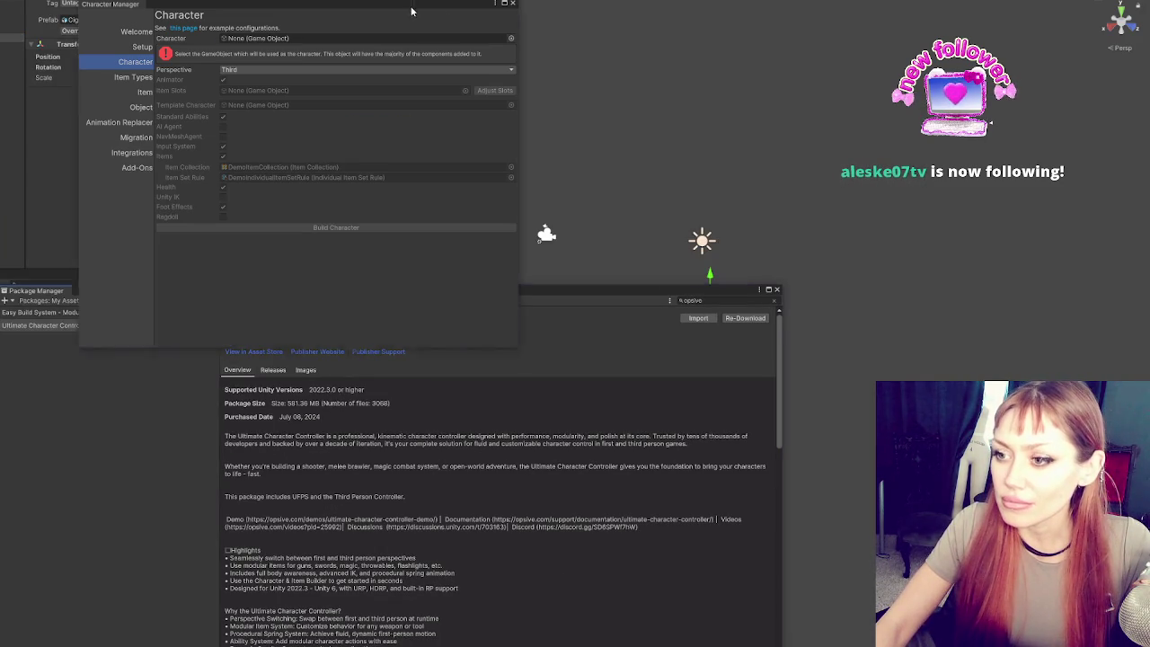
left_click_drag(413, 4, 246, 444)
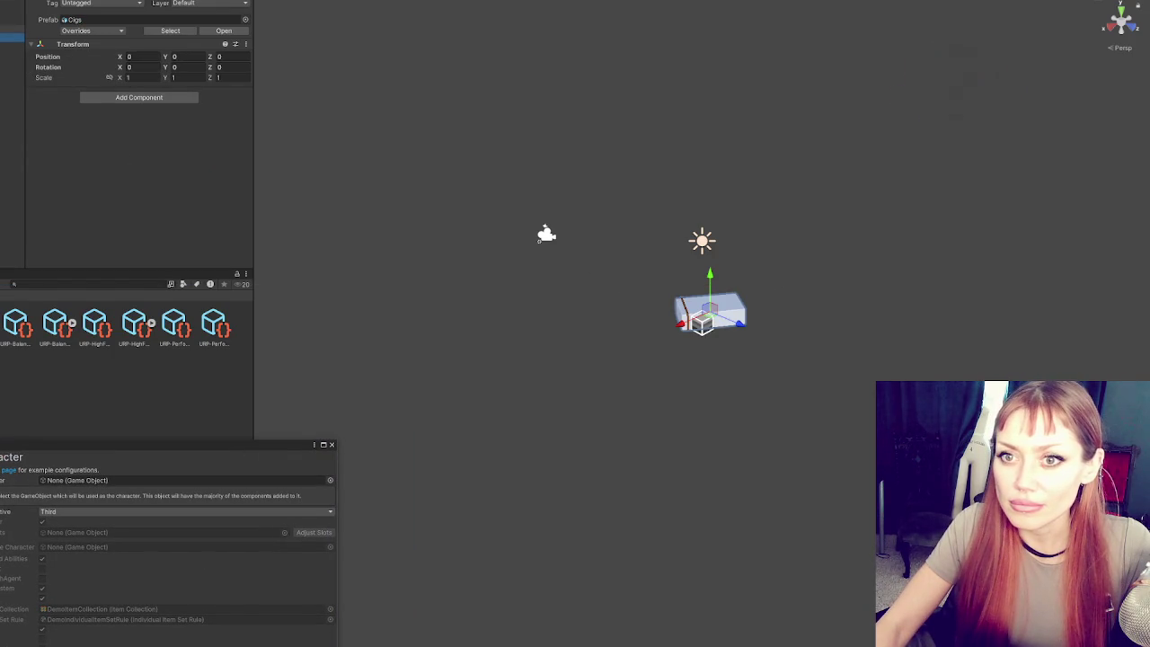
left_click_drag(184, 445, 310, 107)
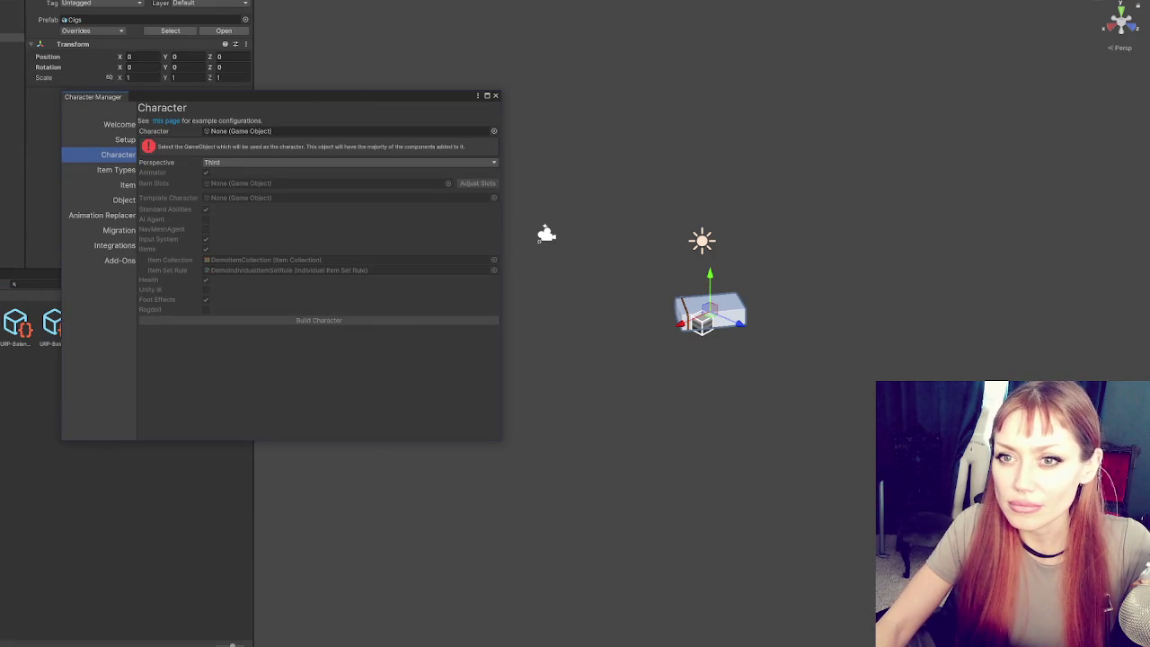
- Drag the Box from the Hierarchy into the builder's Character field
left_click(13, 54)
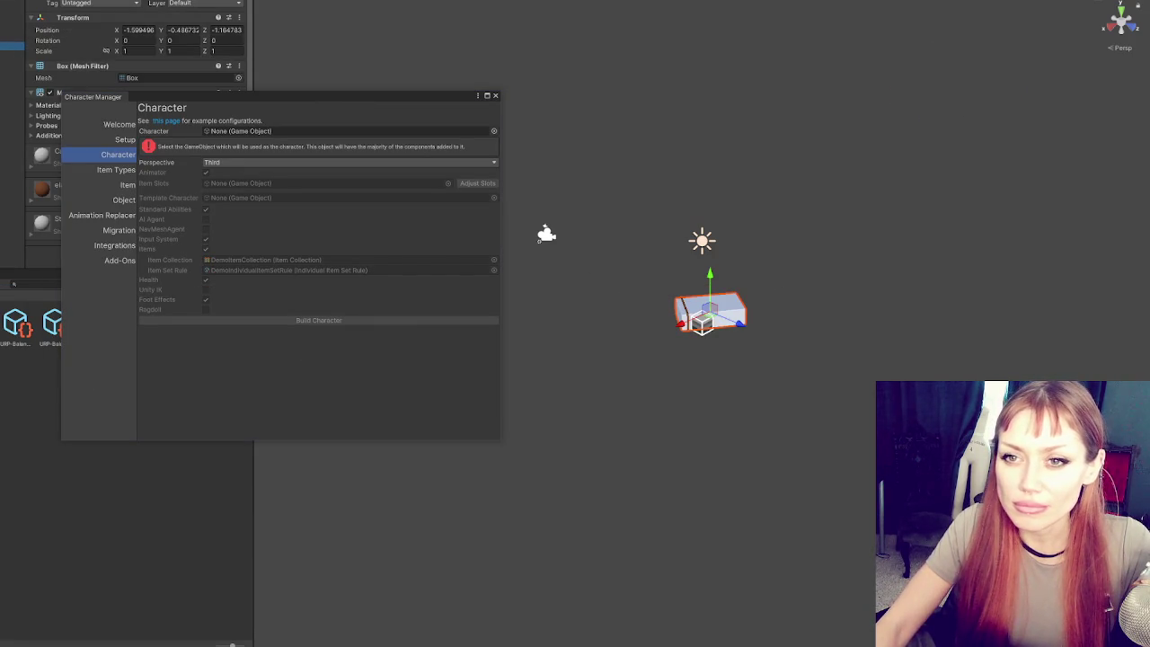
key("Up")
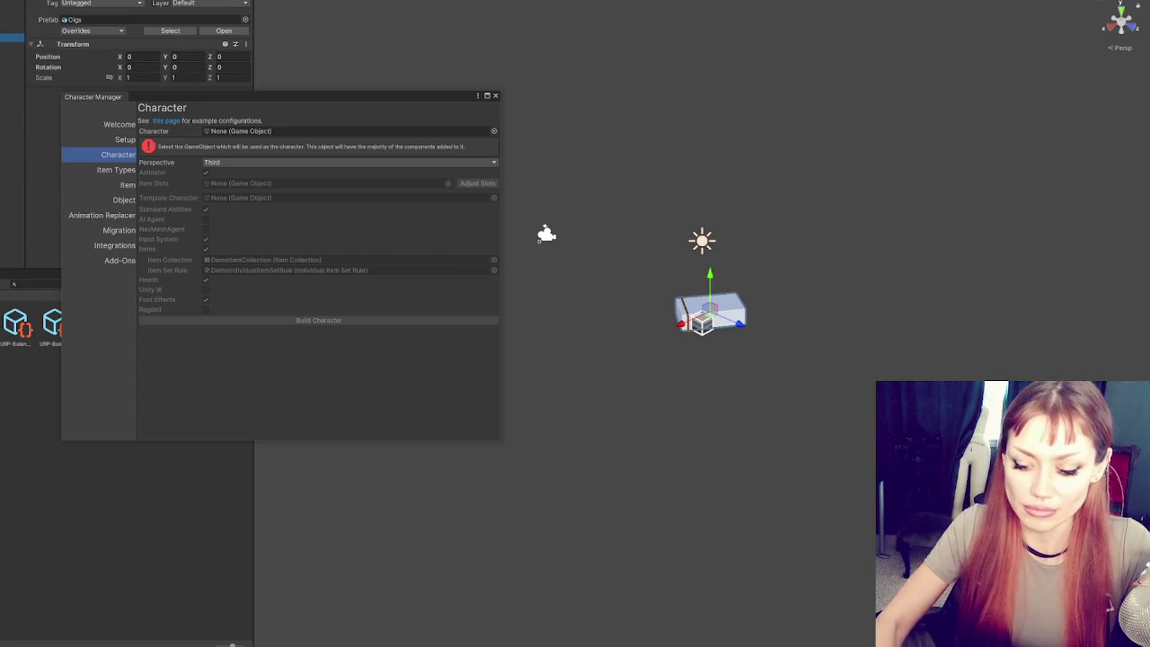
key("Down")
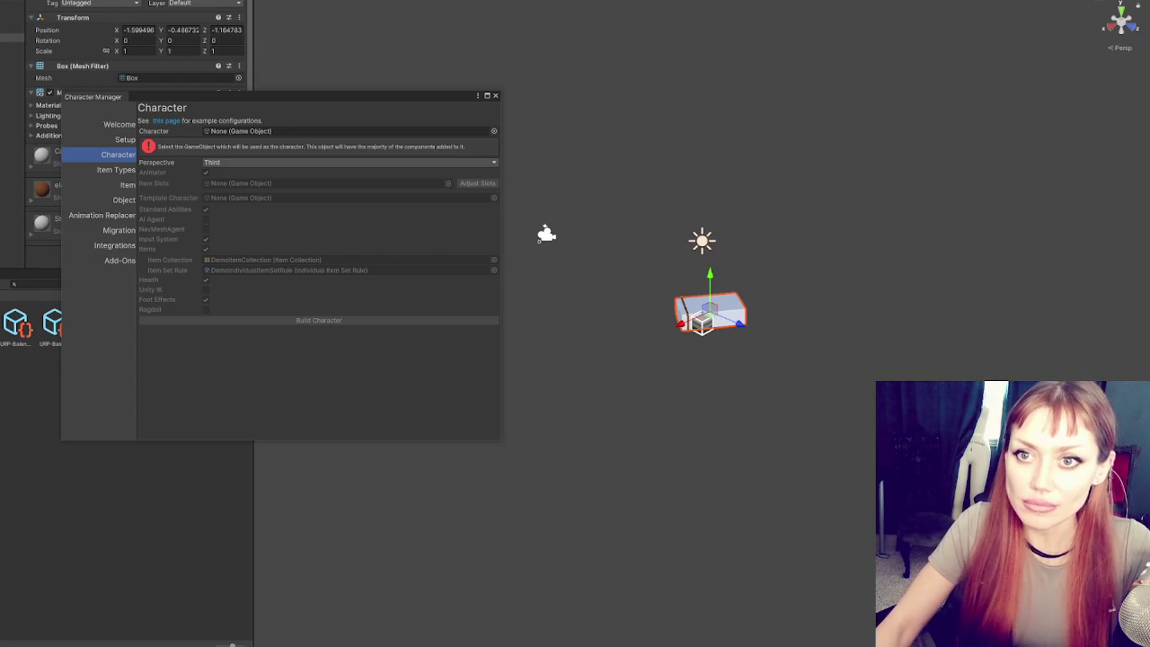
left_click_drag(12, 54, 244, 137)
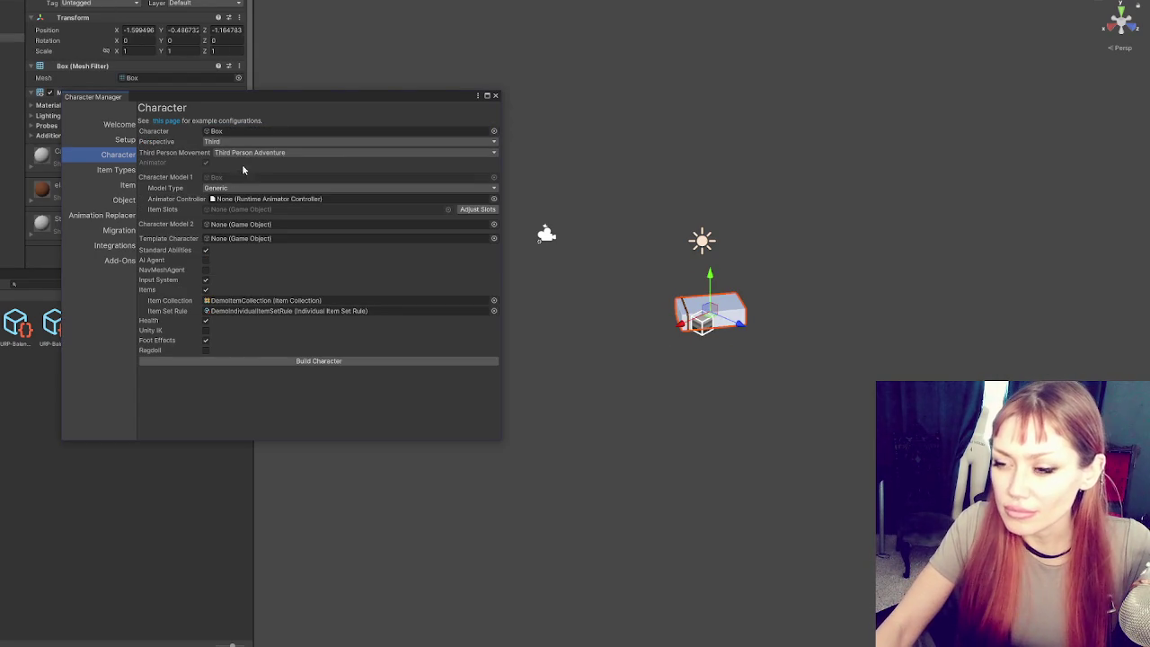
- Keep Generic model type, enable only Standard Abilities and Input System, build the Box character, then close the builder
left_click(226, 190)
left_click(230, 210)
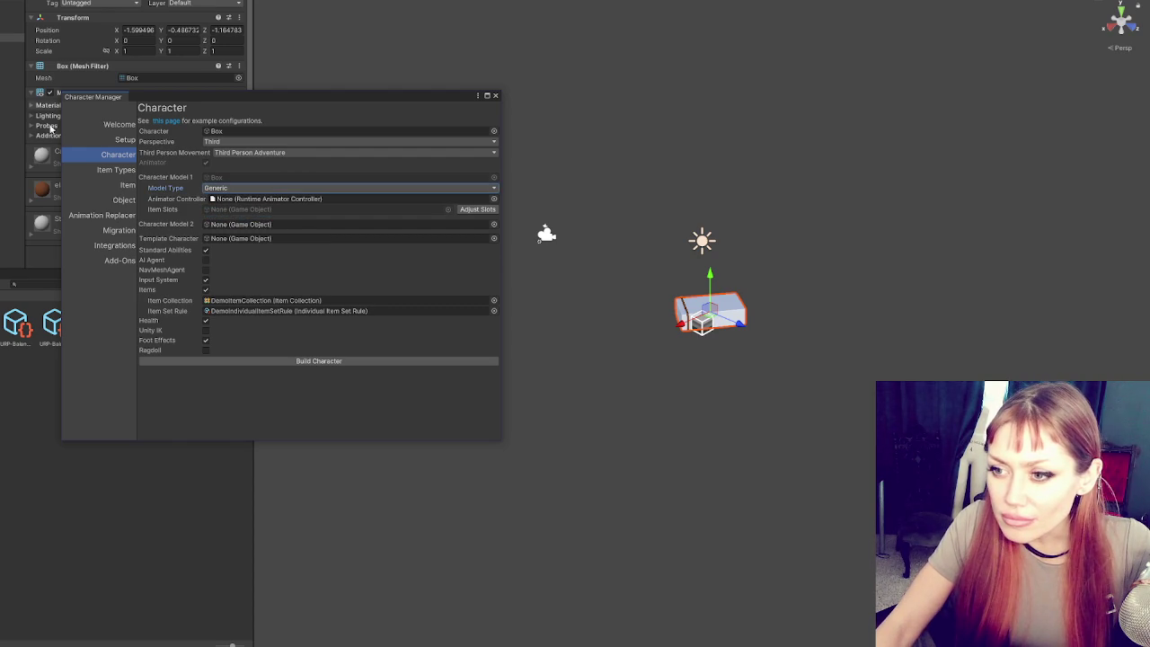
left_click(206, 279)
left_click(206, 289)
left_click(205, 239)
left_click(206, 288)
left_click(205, 308)
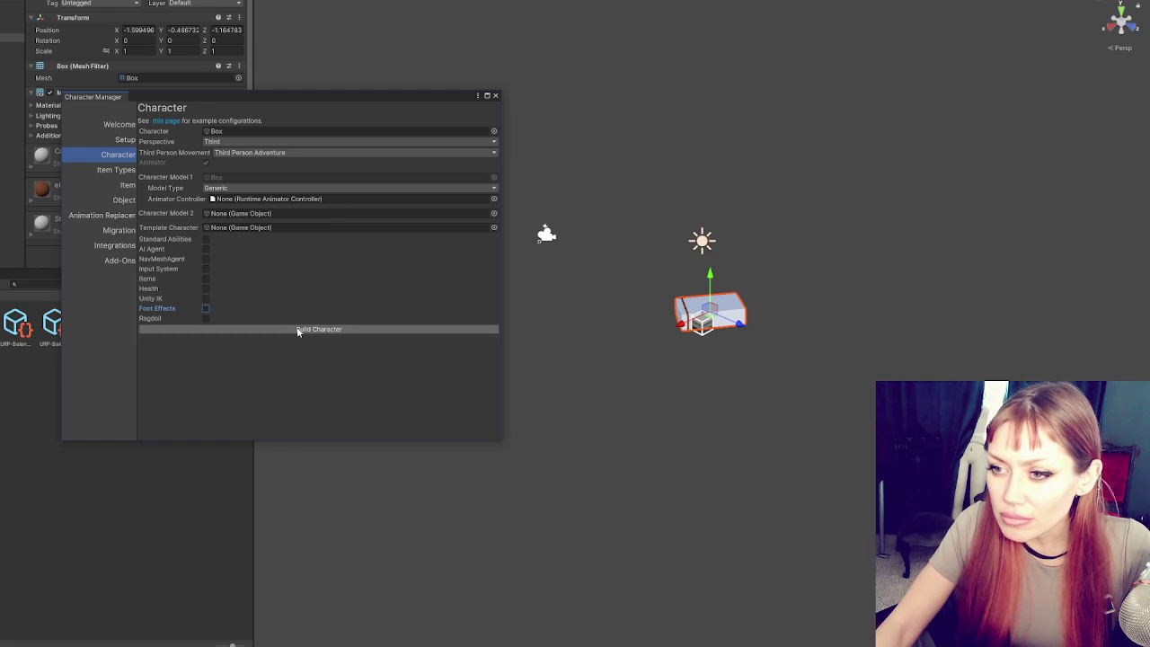
left_click(206, 241)
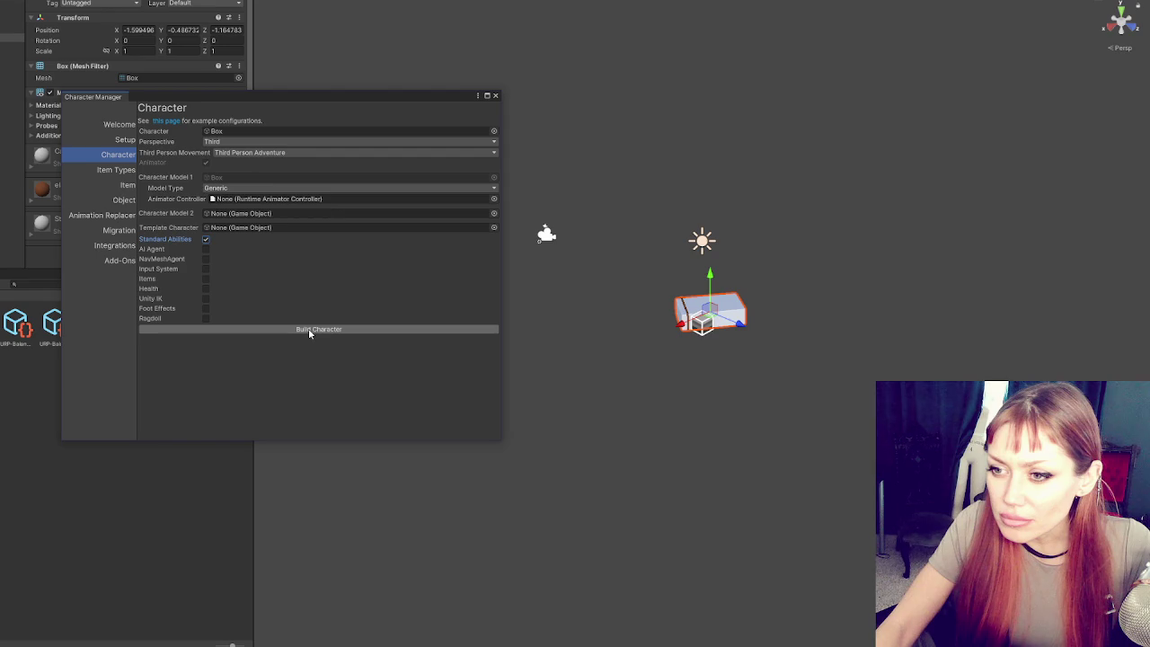
left_click(206, 269)
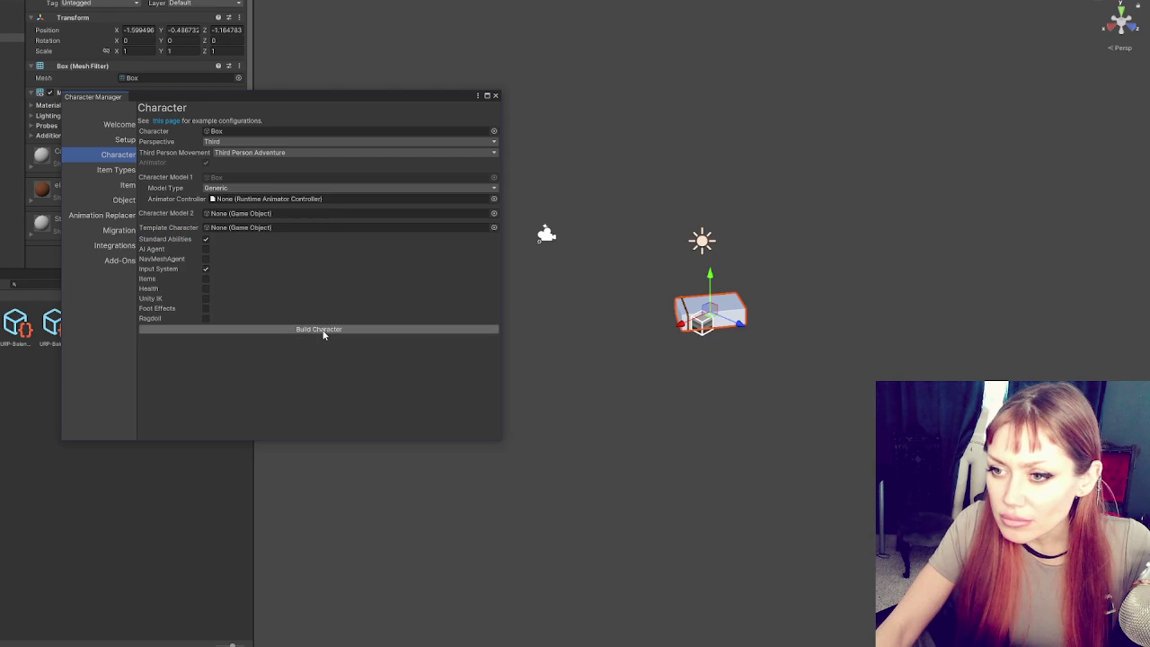
left_click(323, 331)
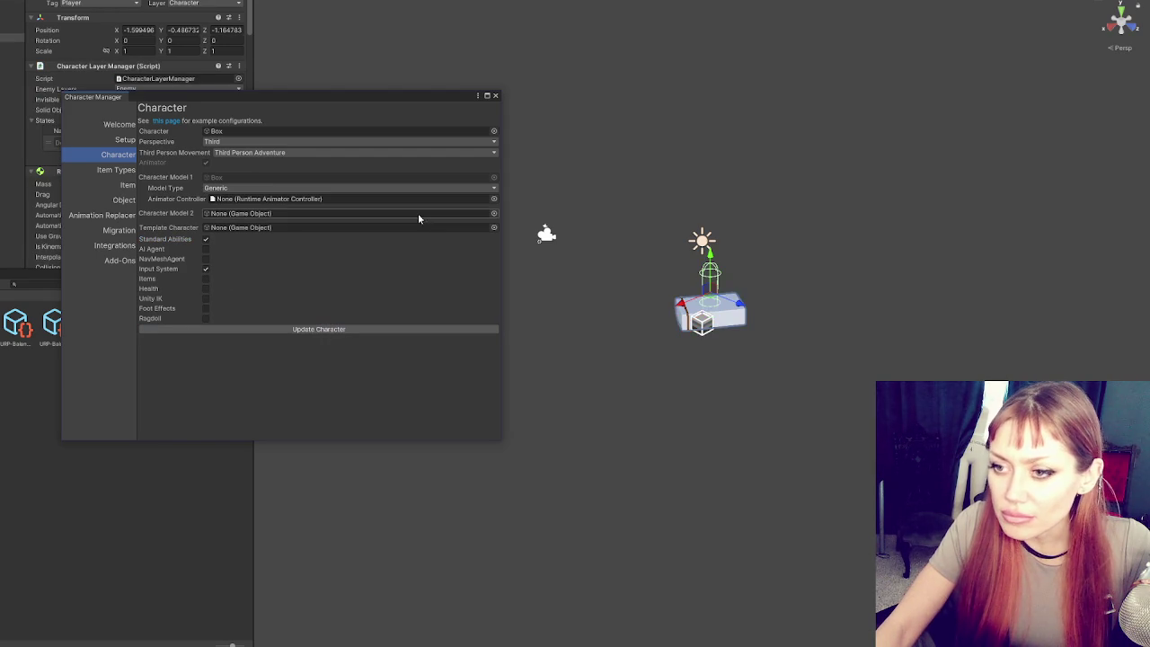
left_click(496, 97)
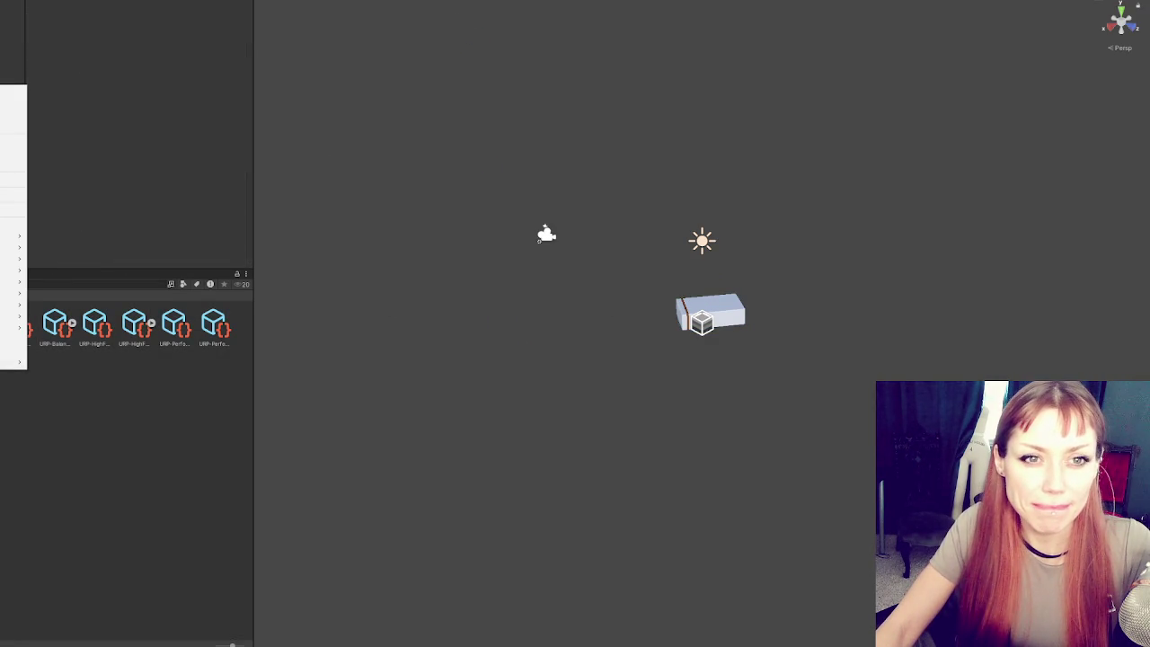
- Set the ground cube's X and Z scale to 50
mouse_move(13, 238)
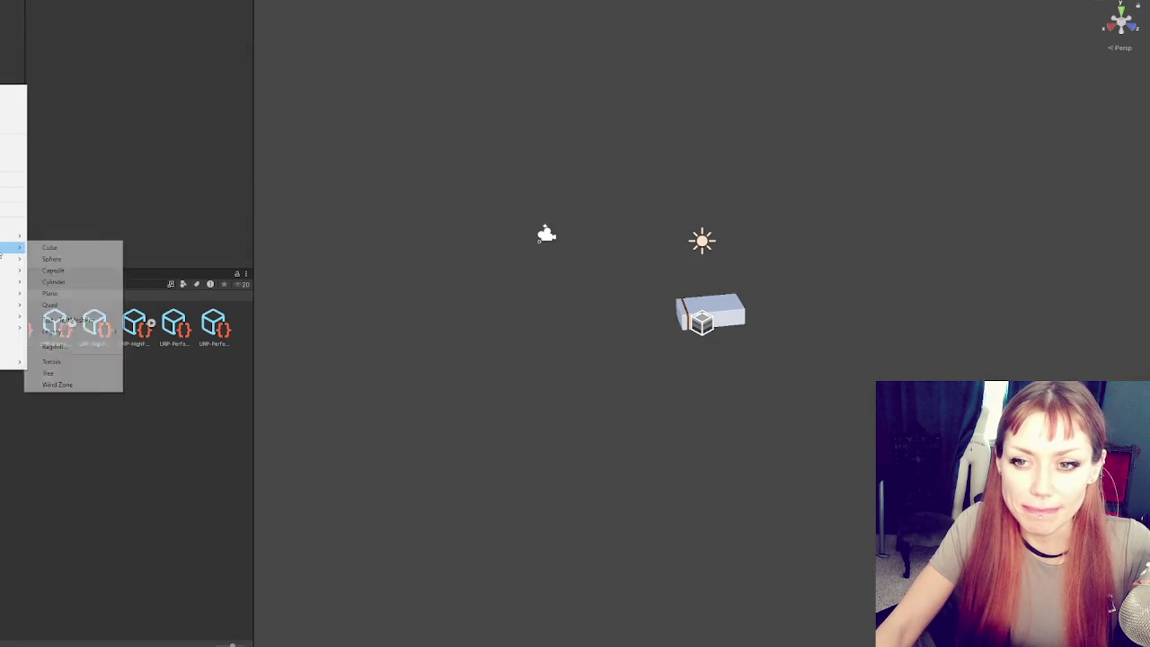
left_click(72, 248)
left_click(135, 51)
type("50")
key("Tab")
key("Tab")
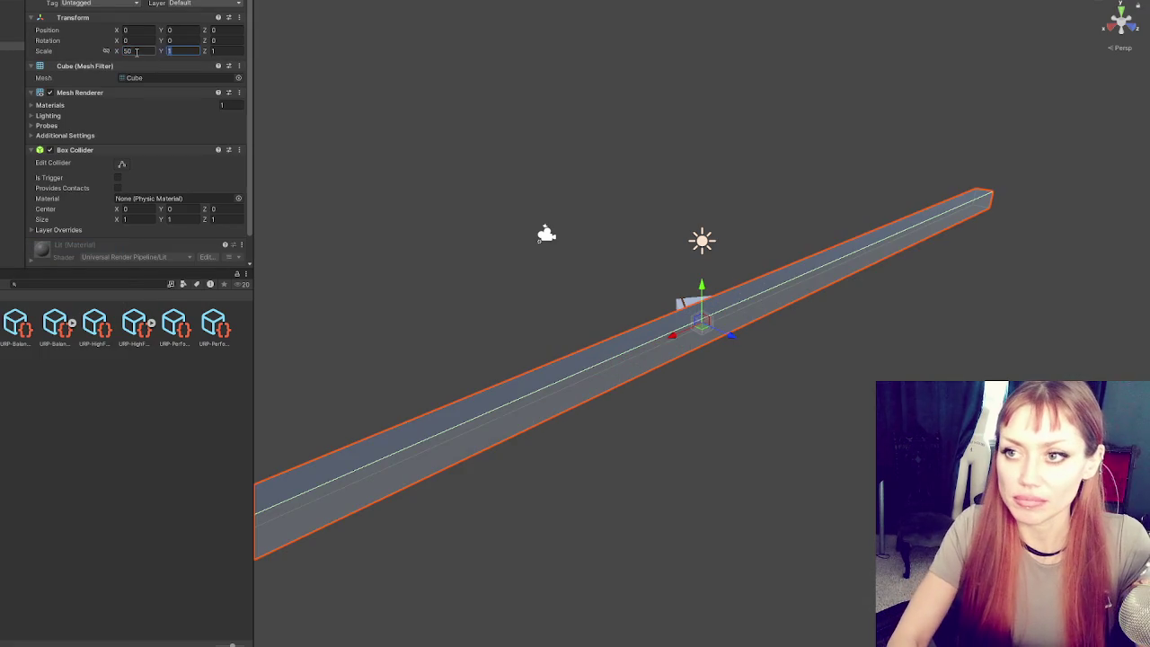
type("50")
key("shift+Tab")
type("0.5")
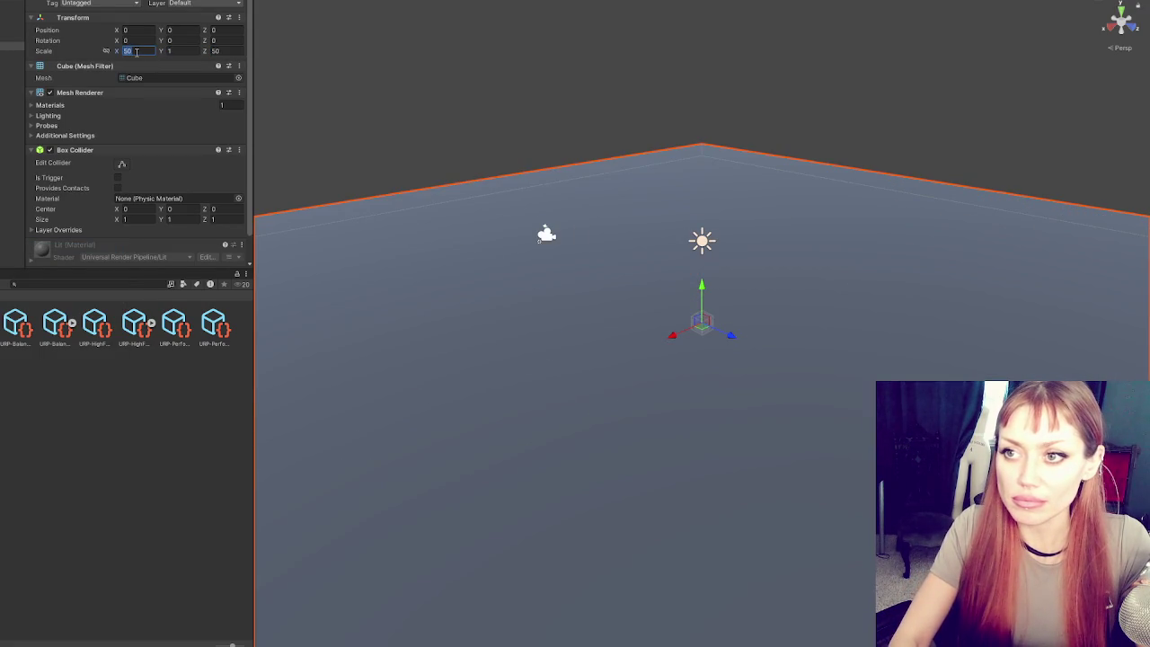
key("Return")
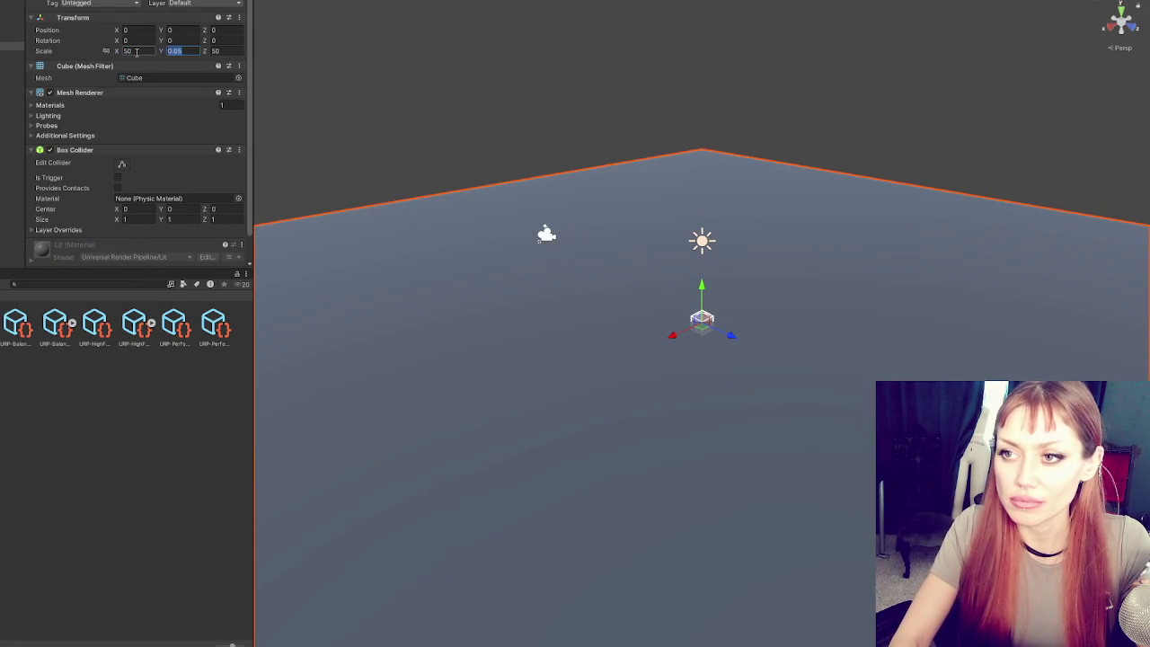
type("0.5")
key("Return")
- Set the slab's Y scale to 0.1 and Position Y to -0.05, then raise the Player to Y 0.3
key("Tab")
key("shift+Tab")
key("shift+Tab")
key("shift+Tab")
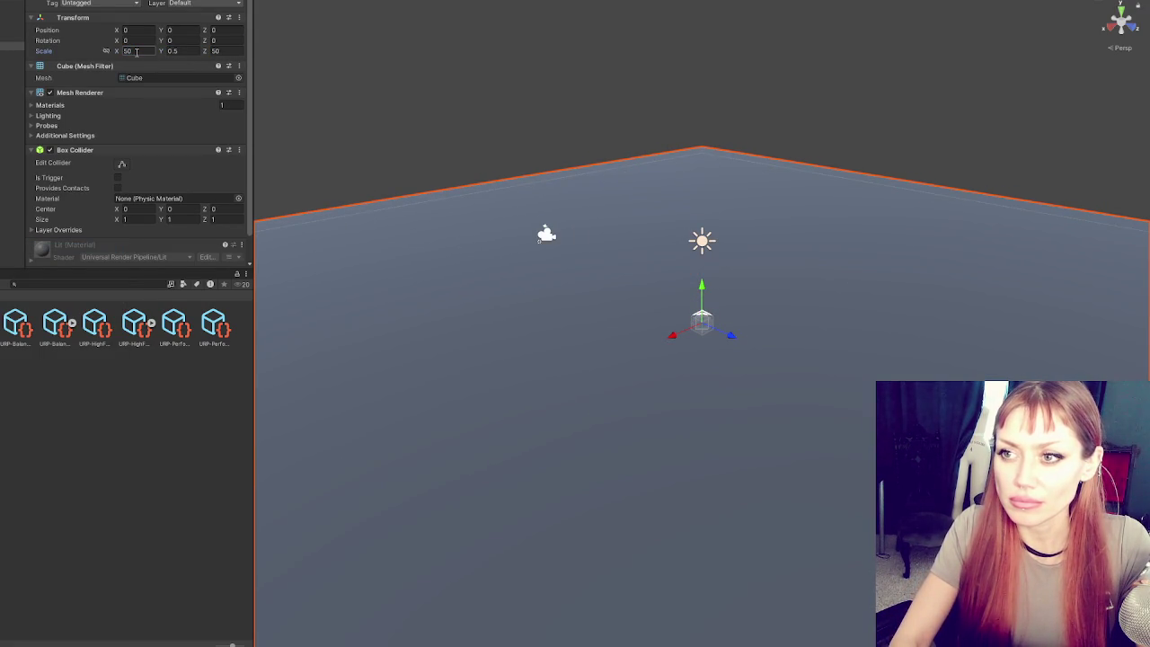
key("Tab")
key("Tab")
type("1")
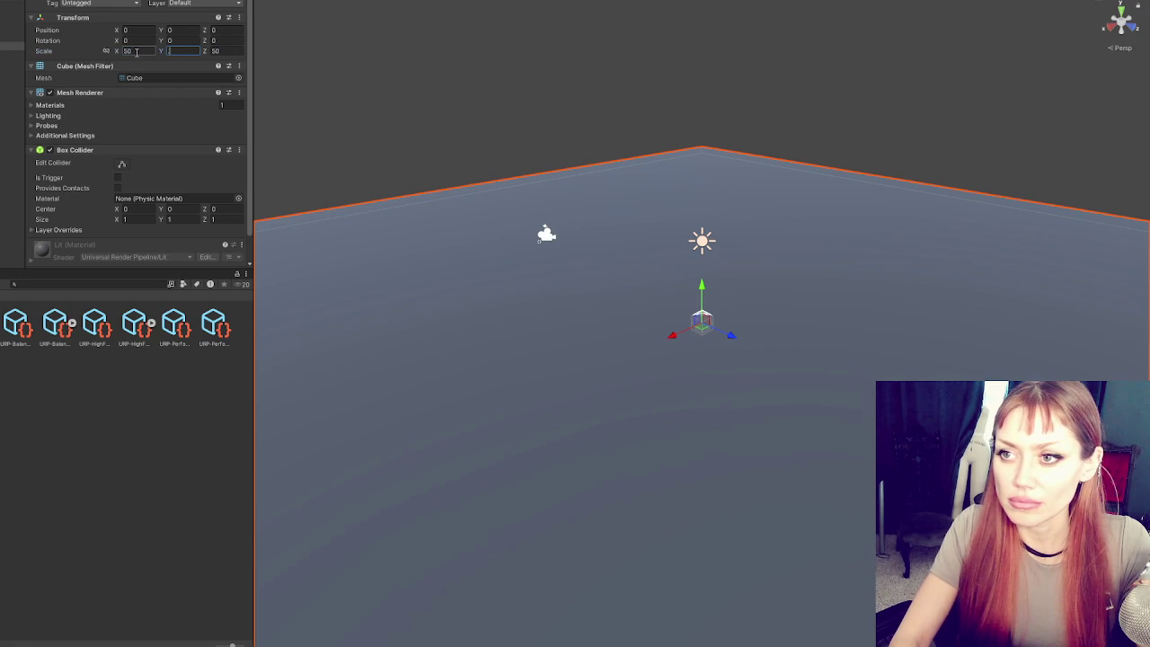
key("BackSpace")
type("0.1")
key("Return")
key("shift+Tab")
key("shift+Tab")
key("shift+Tab")
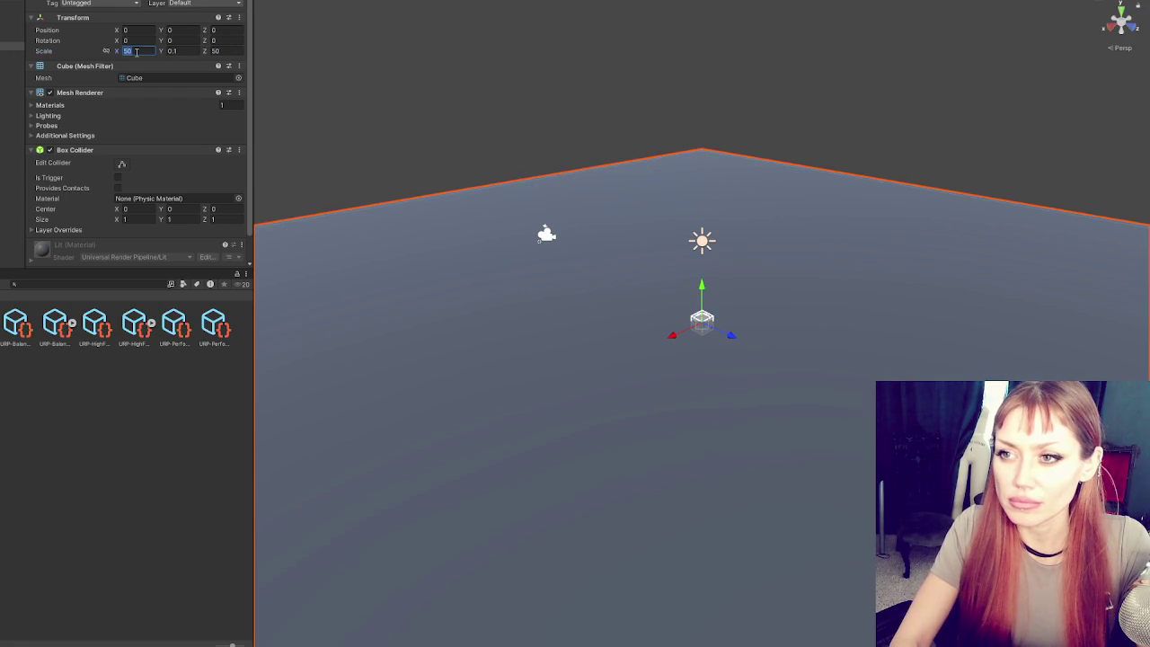
type("-0.05")
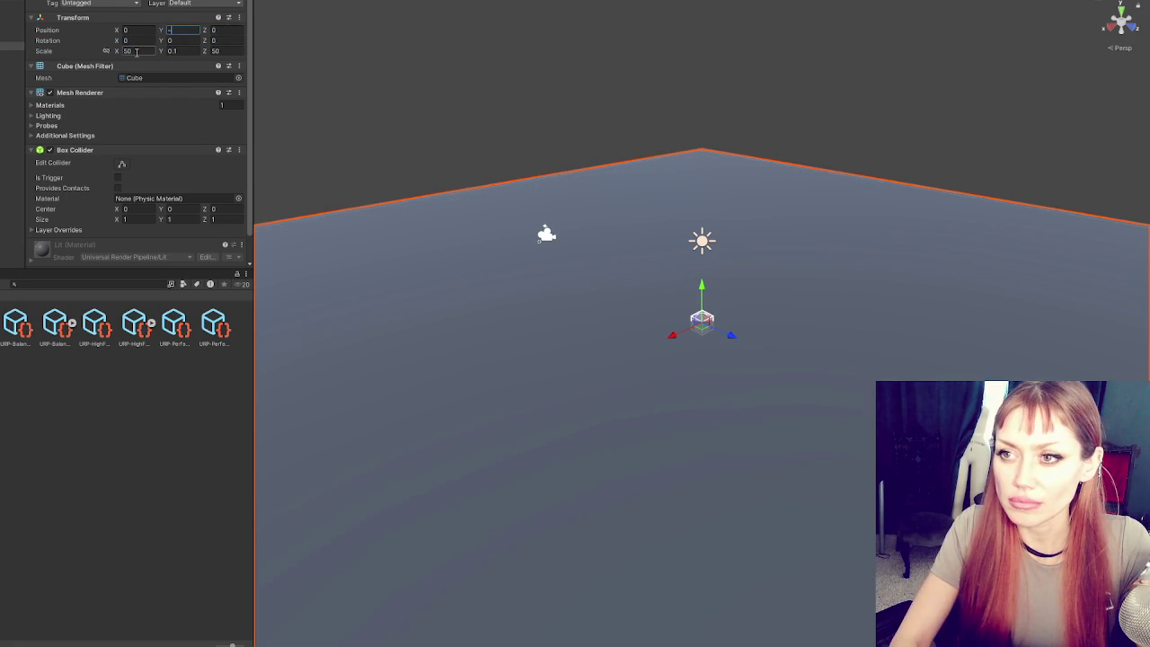
left_click(12, 37)
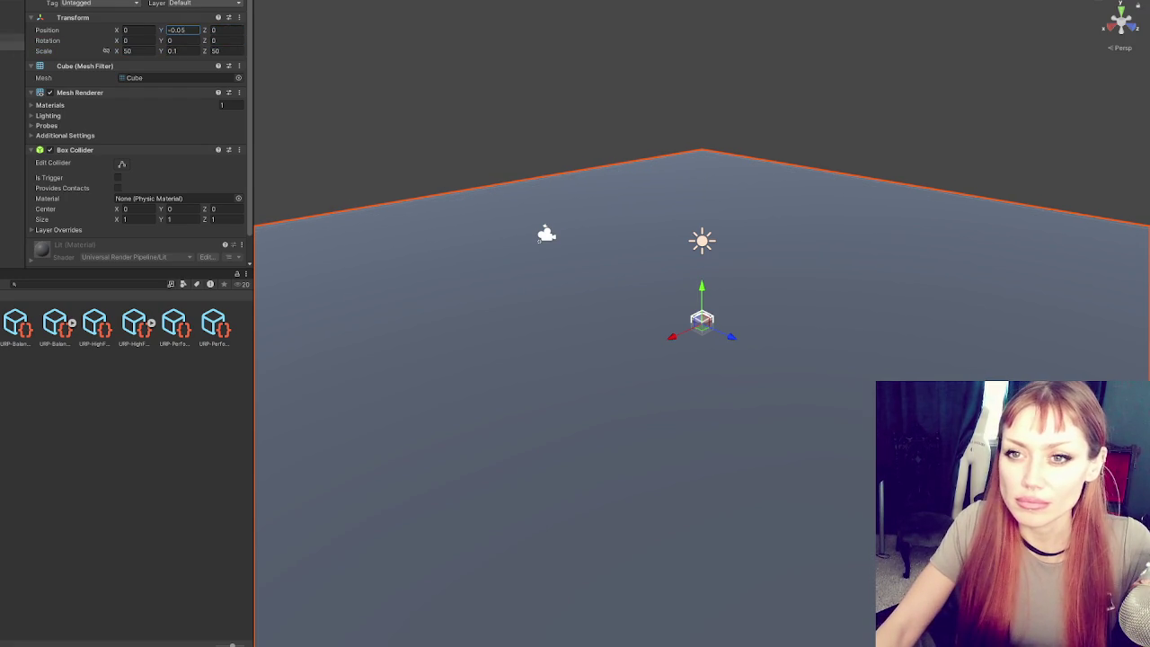
left_click_drag(709, 269, 708, 243)
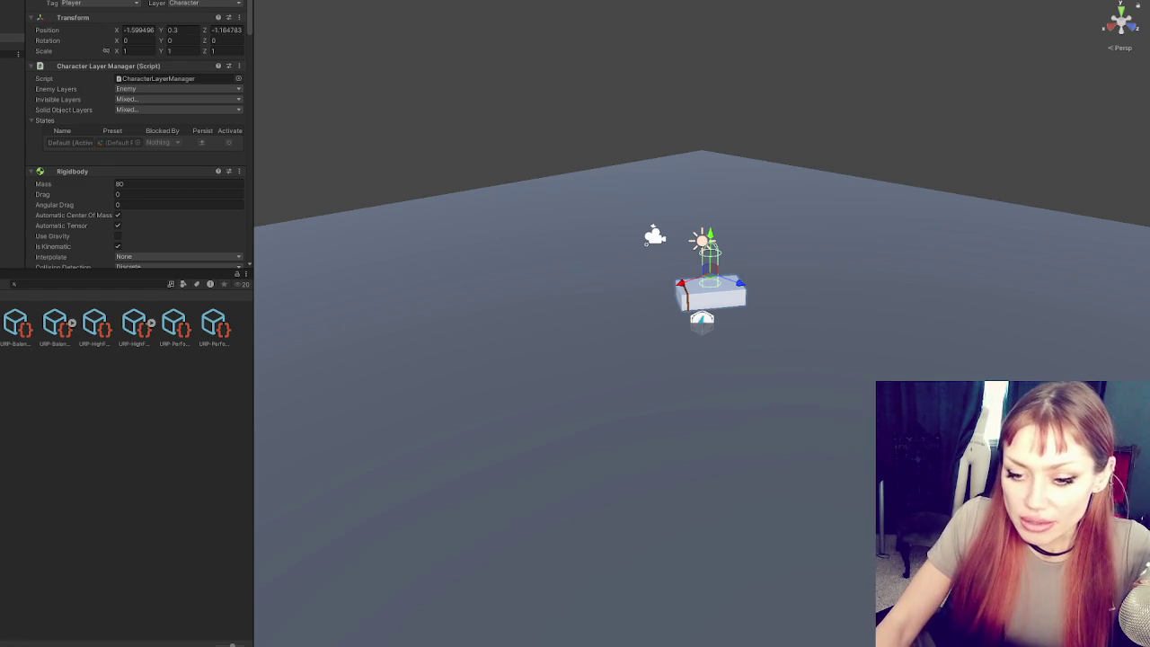
- Show the Console, read the animator warning's details, and exit Play mode
key("ctrl+shift+c")
left_click(180, 296)
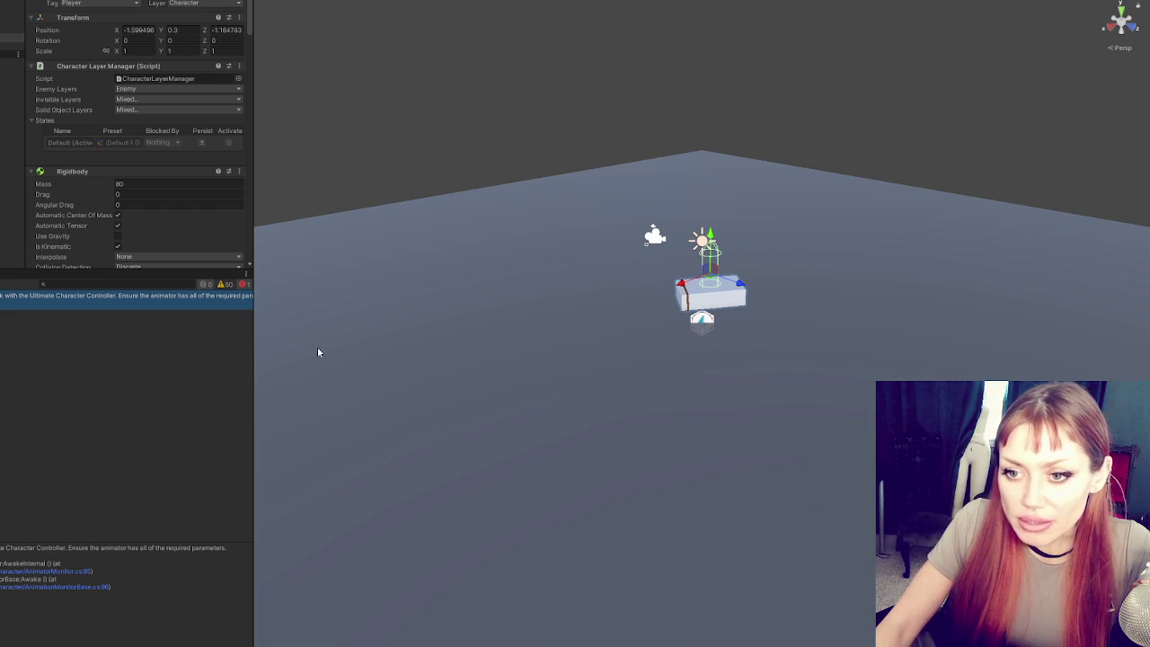
key("ctrl+p")
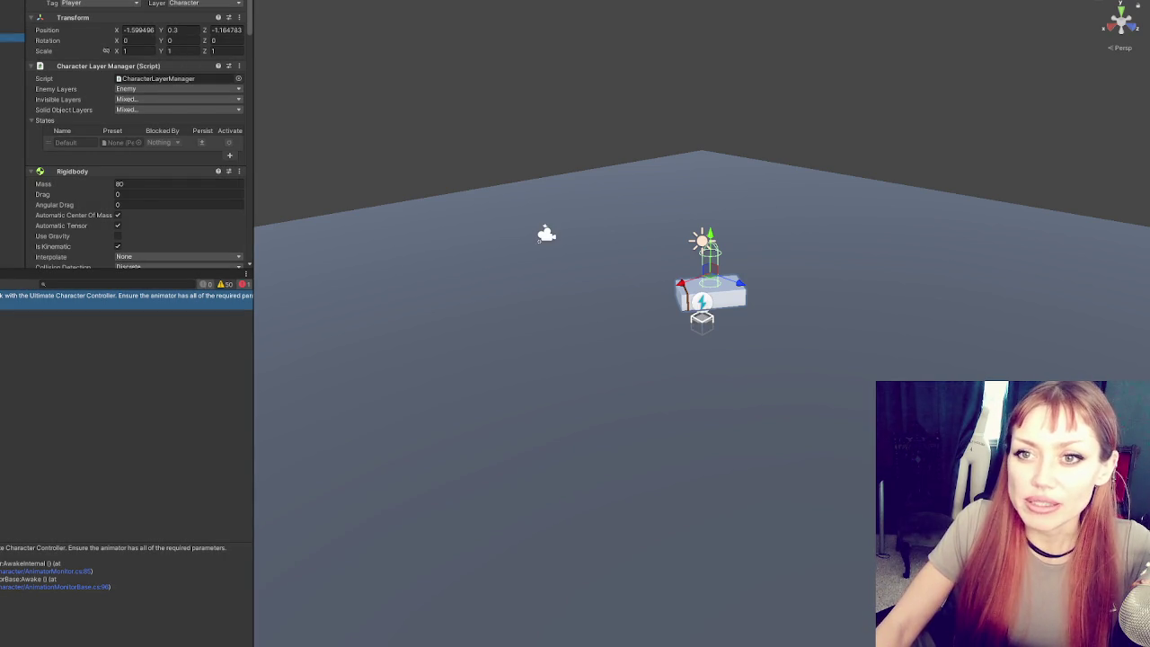
- Collapse the Player's five Inspector components and open Add Component to search for SellingBox
left_click(77, 66)
left_click(77, 78)
left_click(77, 89)
left_click(77, 101)
left_click(77, 113)
left_click(106, 128)
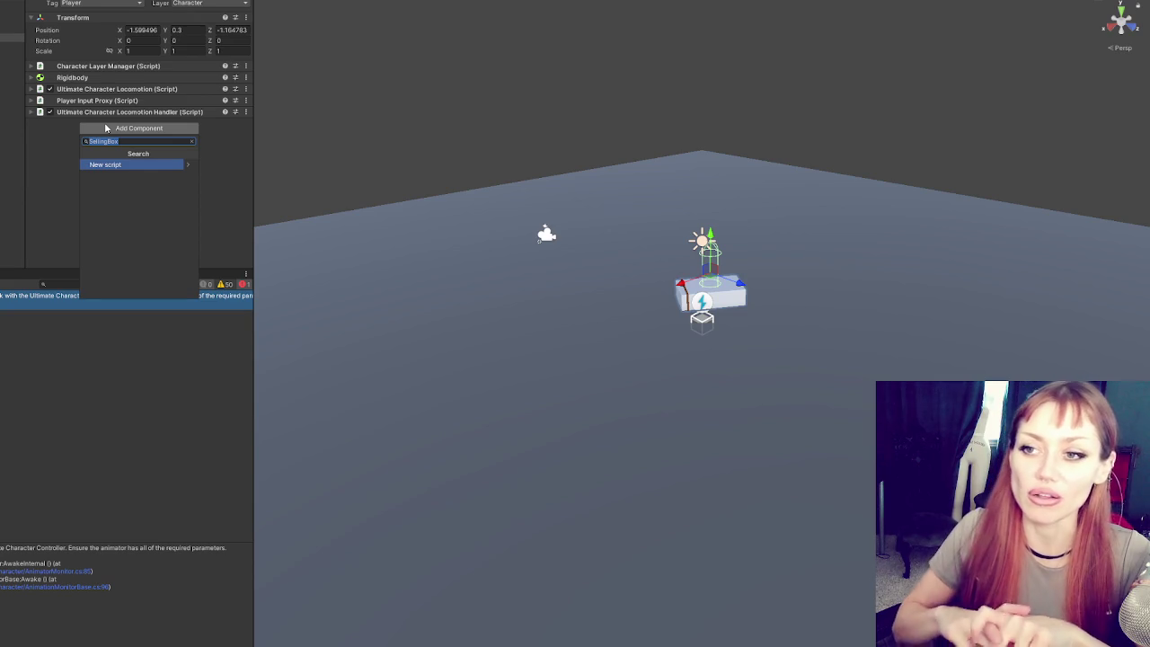
- Close the component search without adding a component
left_click(66, 170)
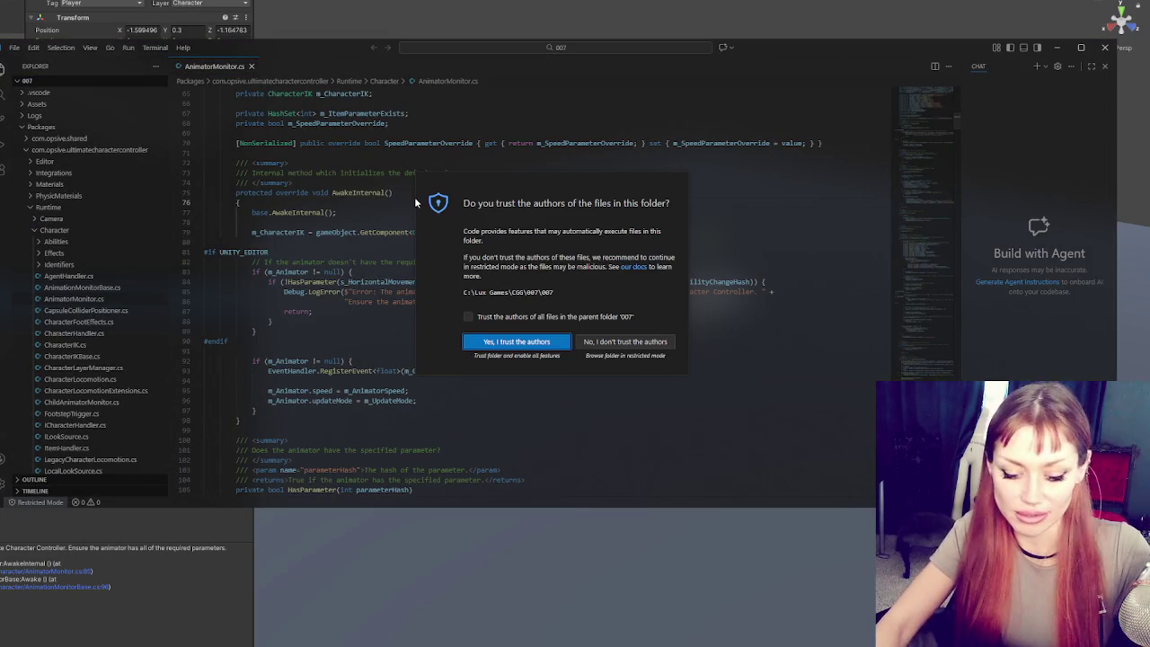
- Trust the project folder's authors and close Visual Studio Code
left_click(538, 342)
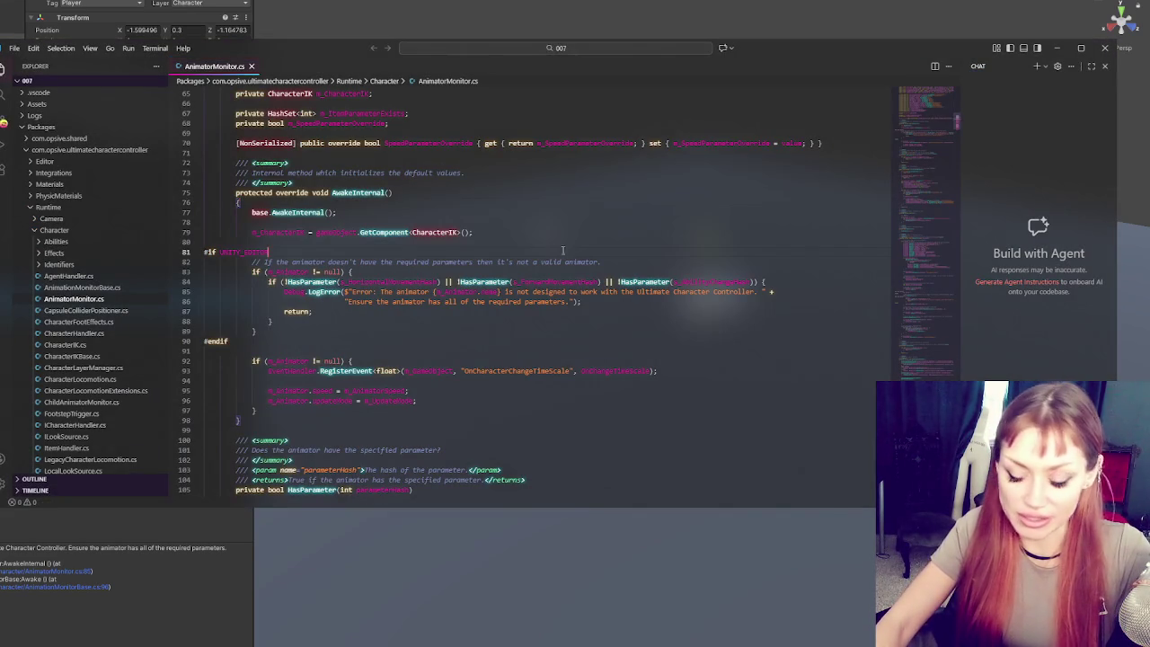
left_click(1105, 48)
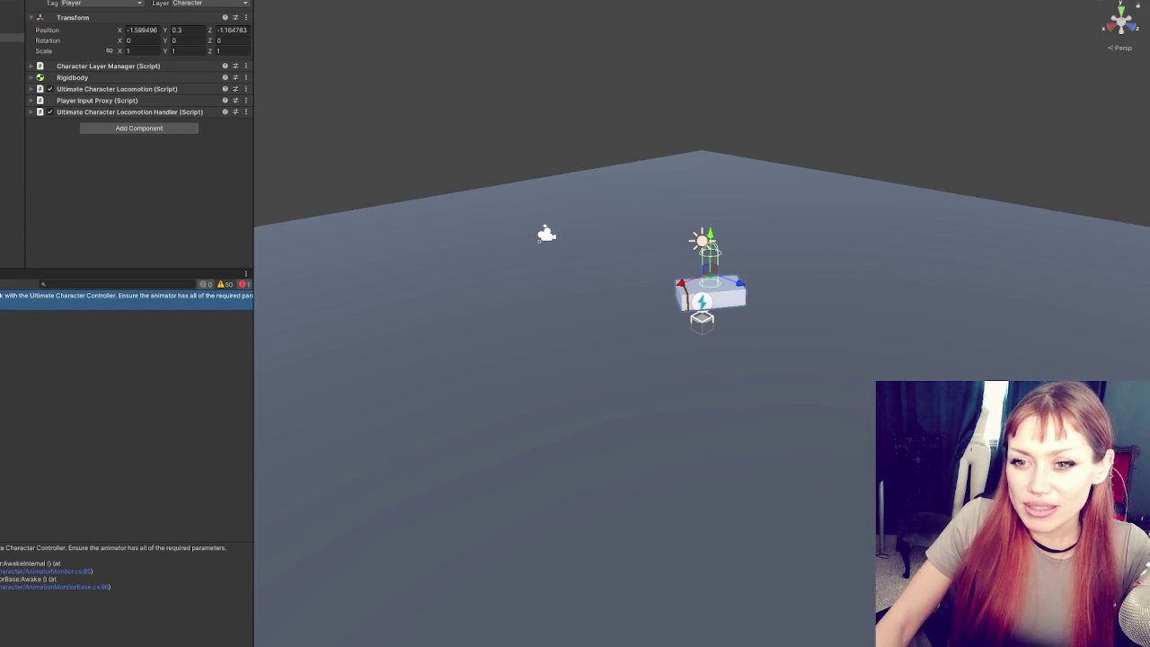
- In the Project tab's Assets area, create an Animator Controller via Create > Animator Controller
left_click(2, 273)
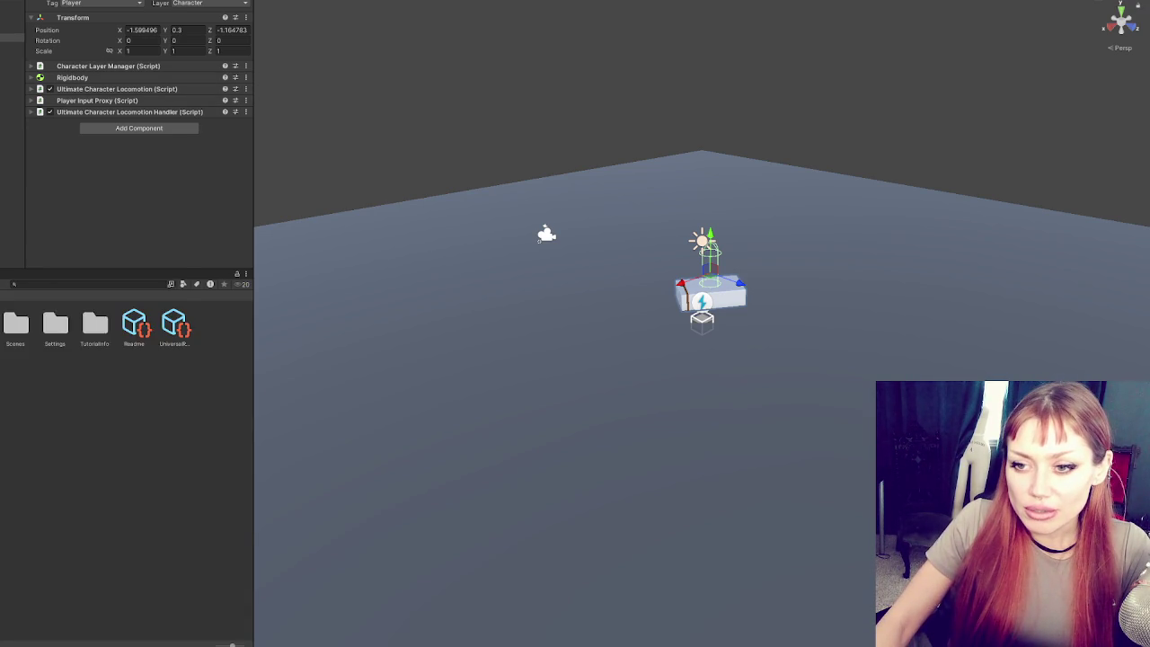
right_click(16, 401)
mouse_move(90, 106)
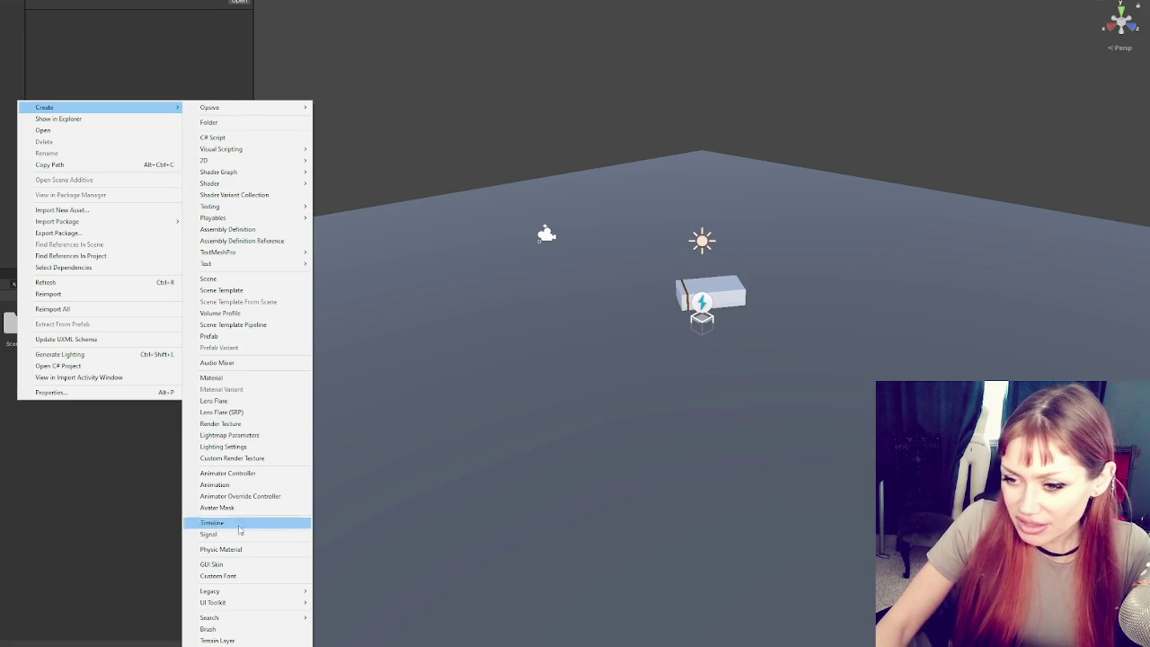
left_click(235, 473)
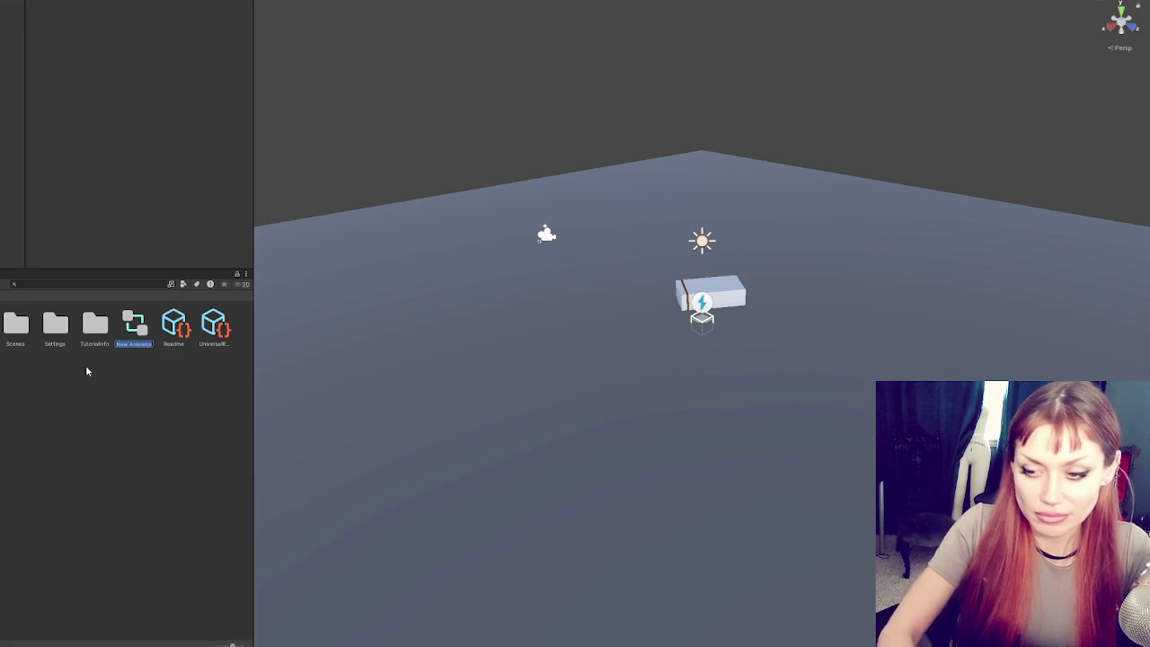
- Name the controller 'Box' and drag it onto the Player to add an Animator
type("Box")
key("Return")
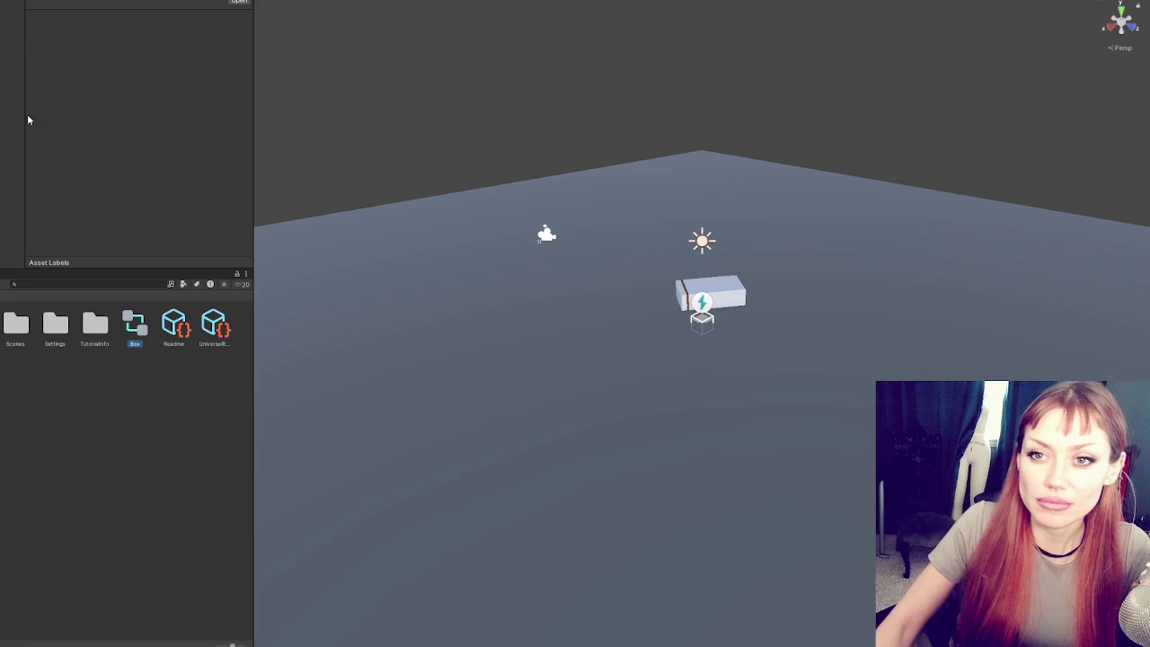
left_click(13, 38)
left_click_drag(135, 325, 139, 259)
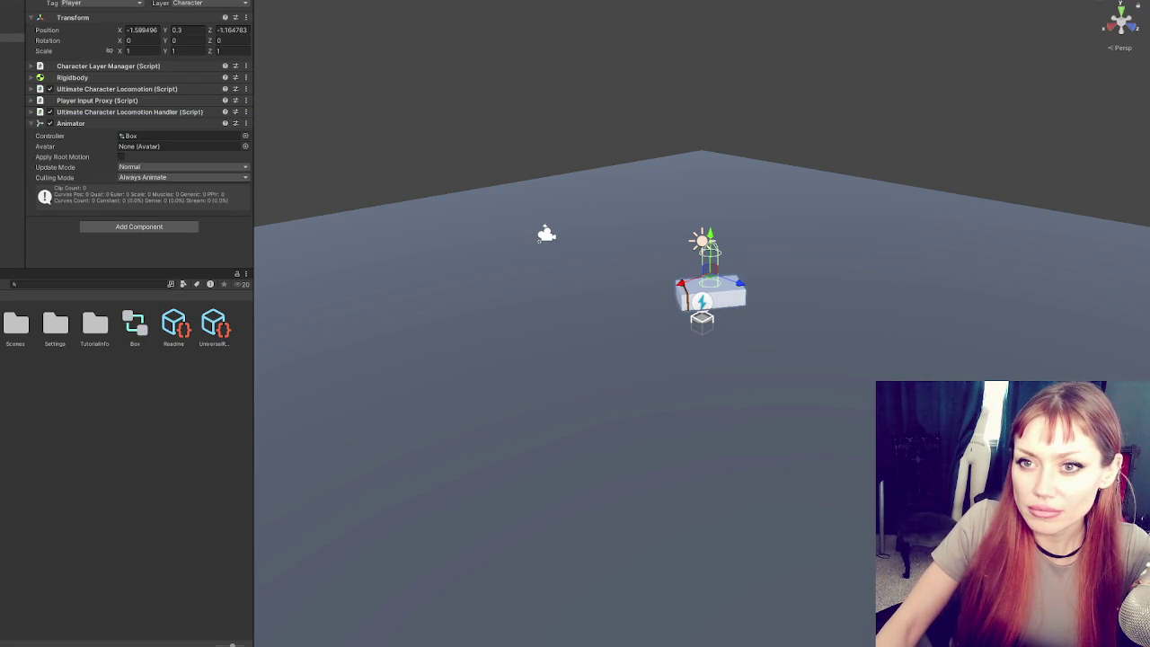
right_click(13, 38)
key("Escape")
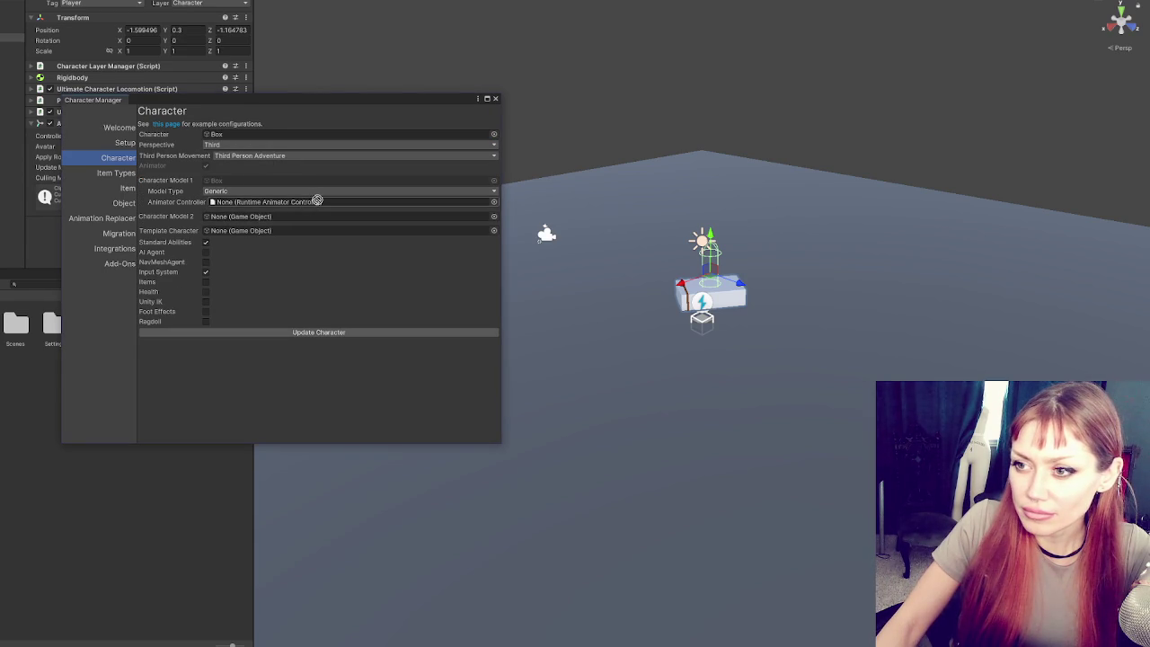
- Move the Character Manager right and search the project assets for 'box', then clear the search
left_click_drag(144, 99, 285, 91)
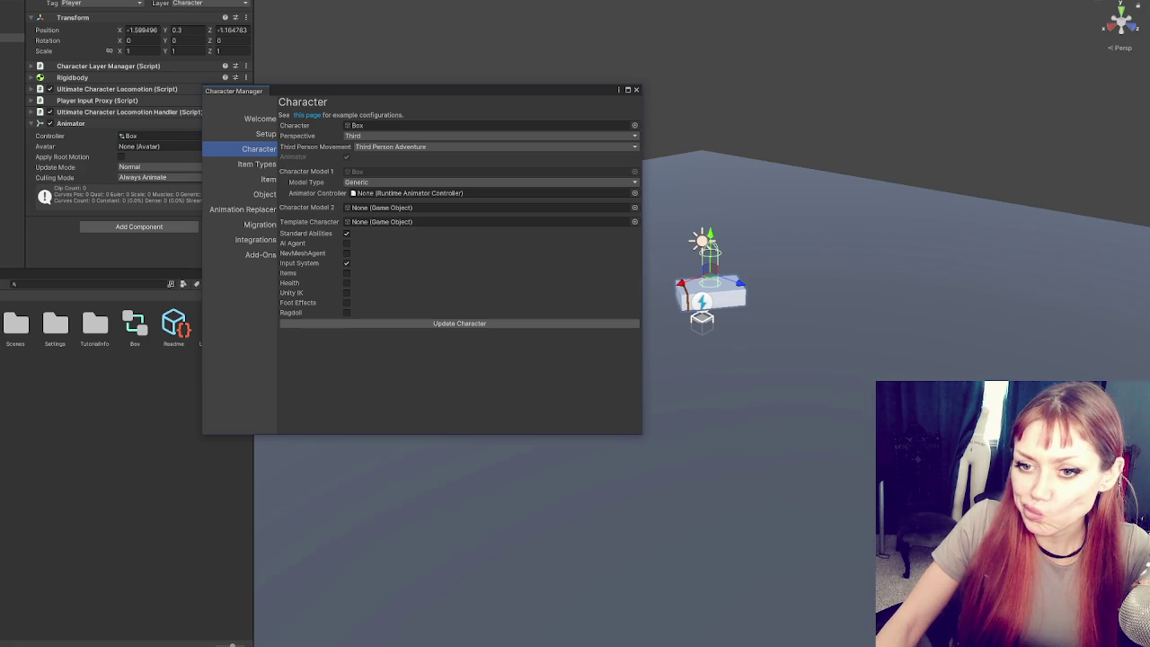
left_click_drag(328, 94, 465, 94)
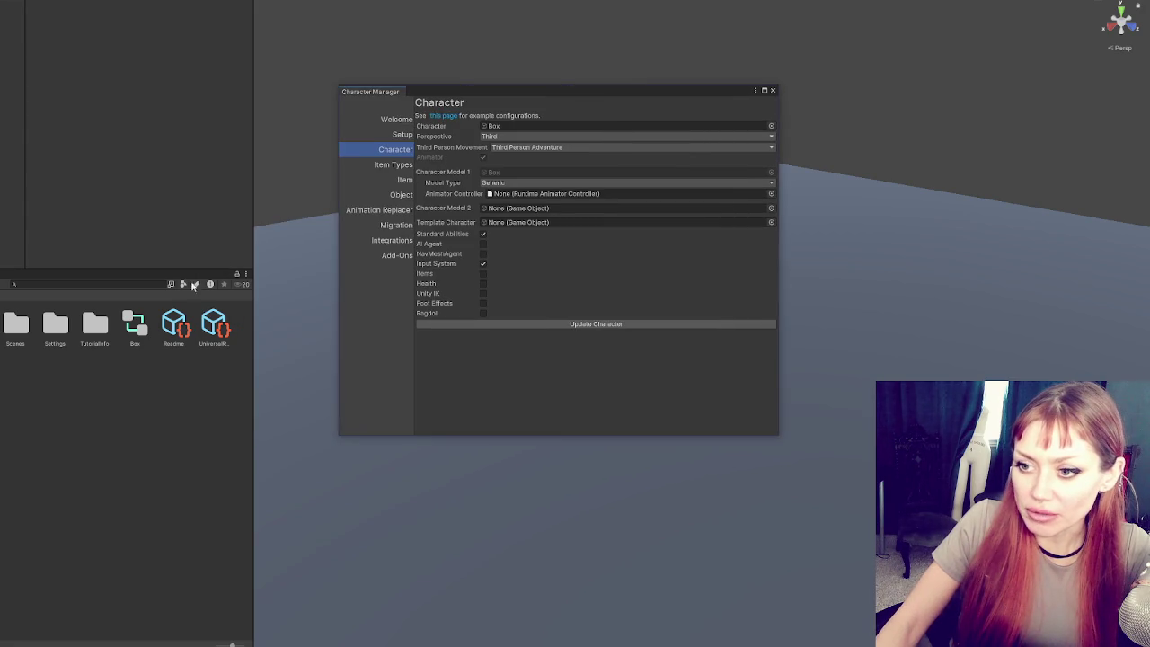
left_click(26, 285)
type("box")
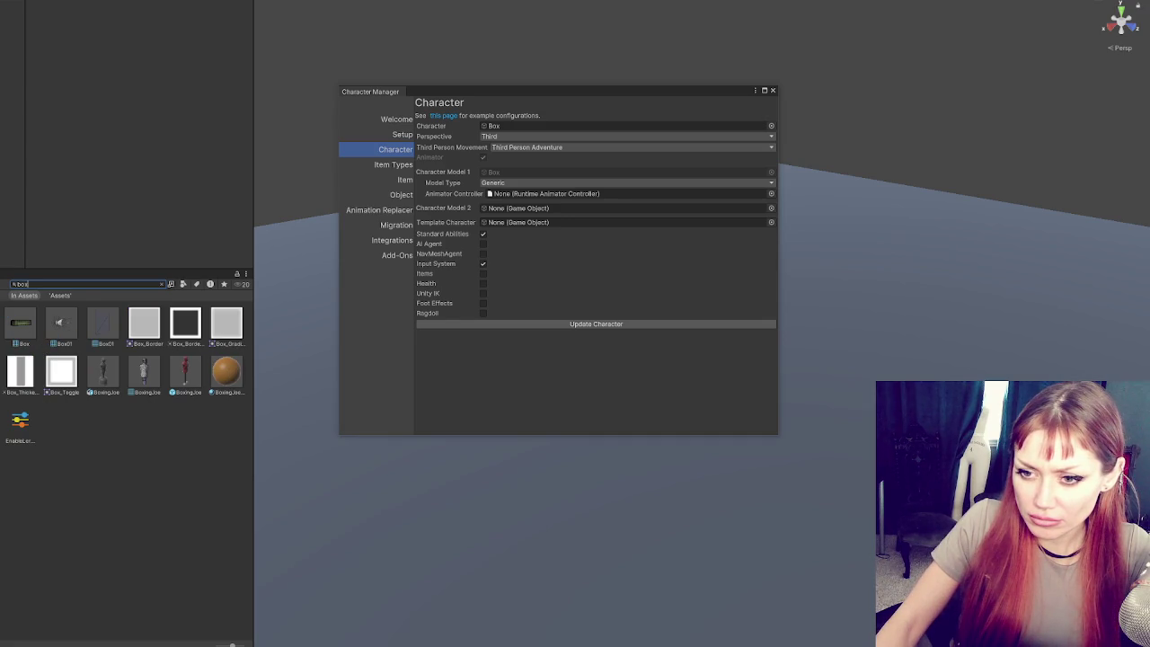
left_click(79, 284)
key("BackSpace")
key("BackSpace")
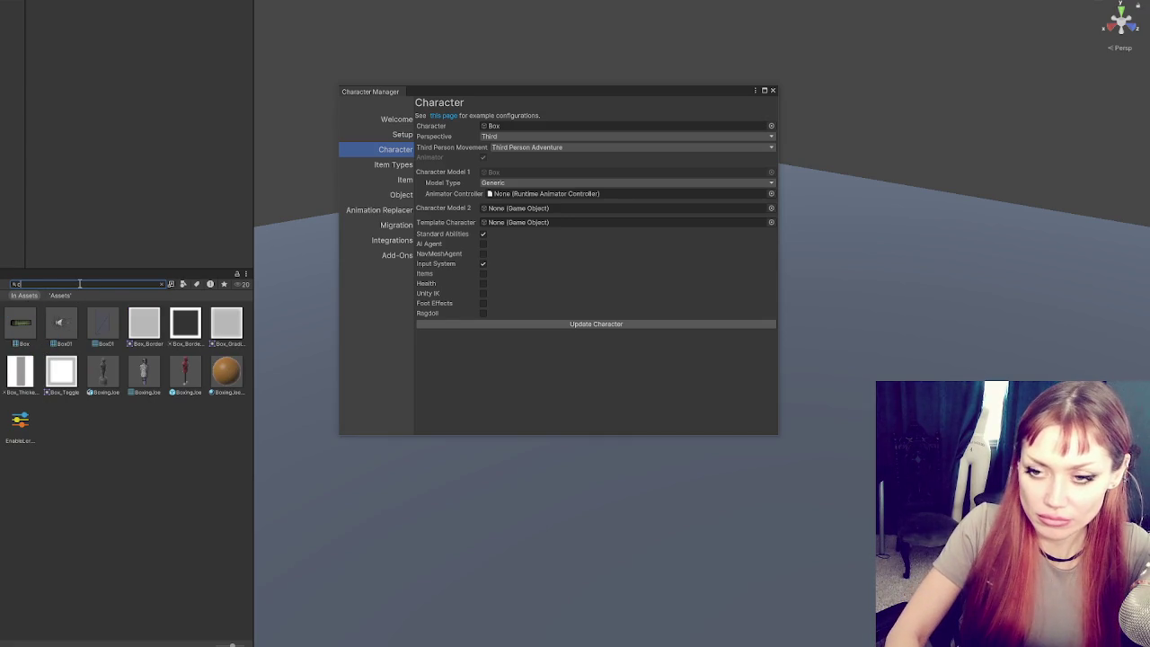
key("BackSpace")
key("BackSpace")
type("u")
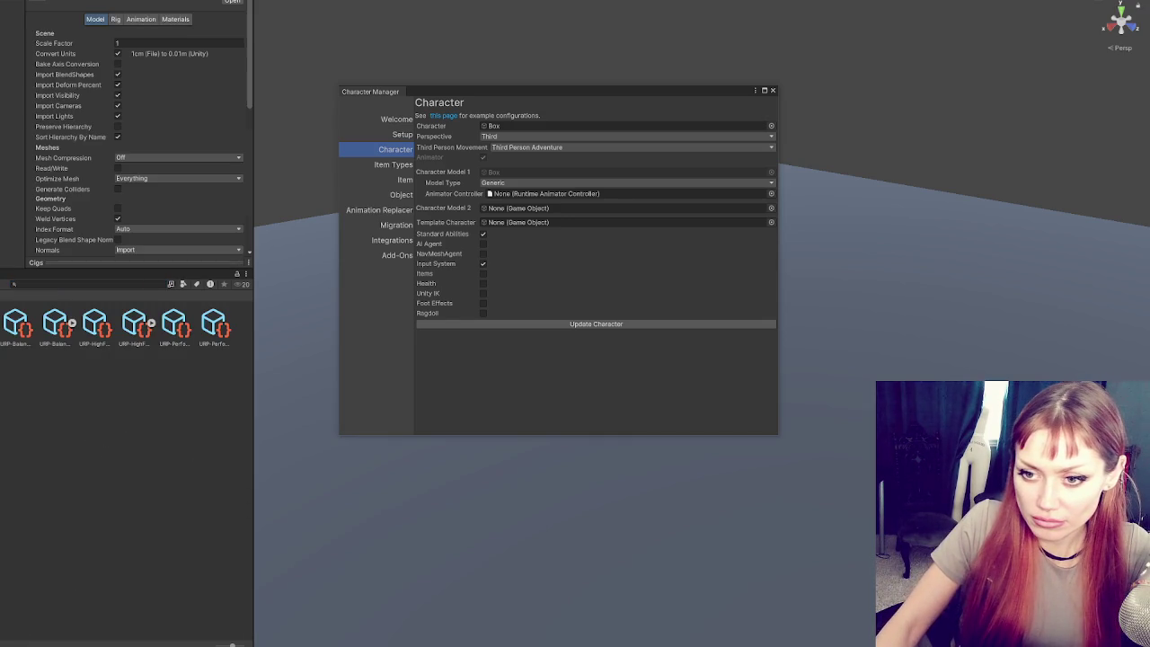
key("BackSpace")
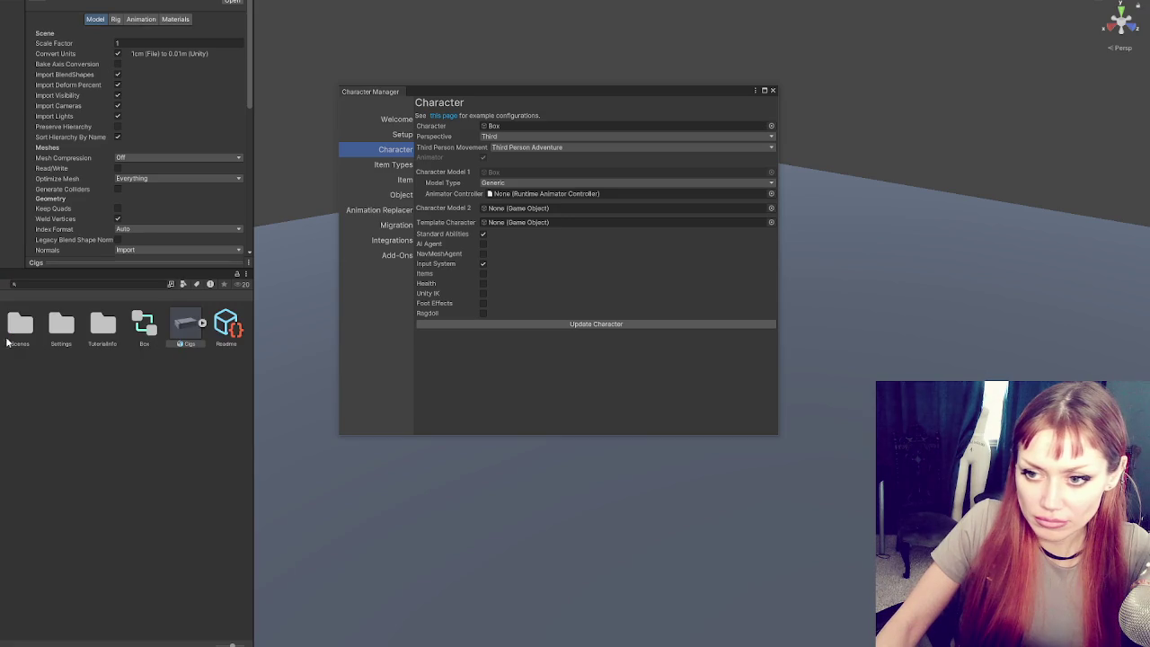
- Add the Cigs model to the scene and drag Box into the Character field
left_click_drag(184, 325, 11, 54)
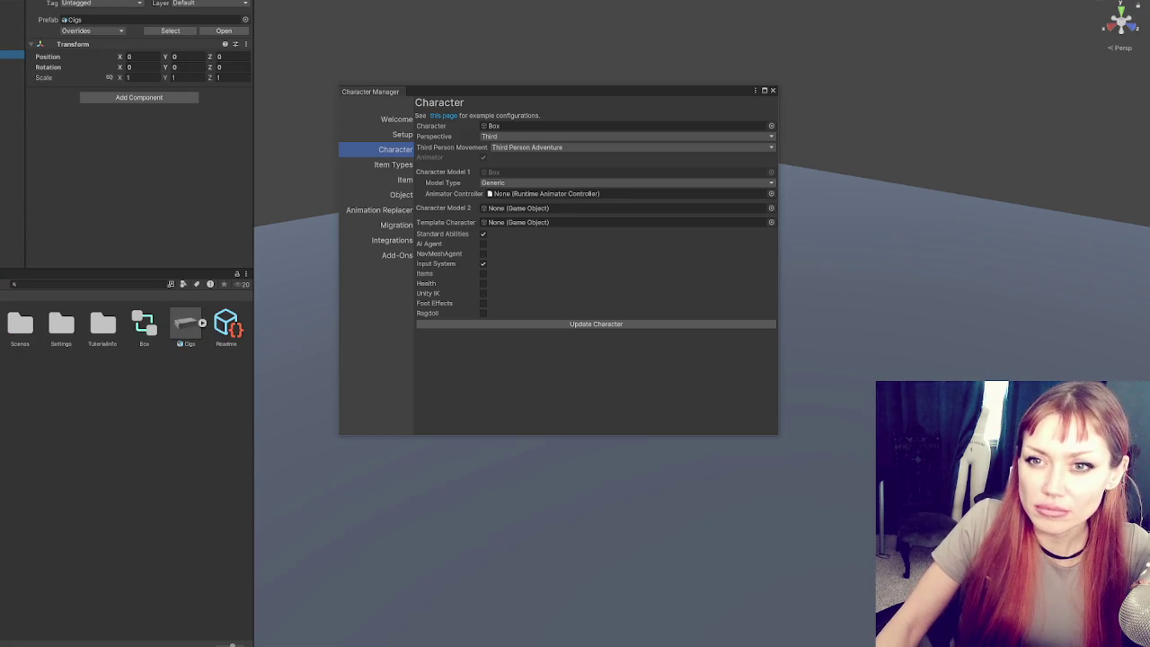
left_click(11, 63)
left_click(11, 54)
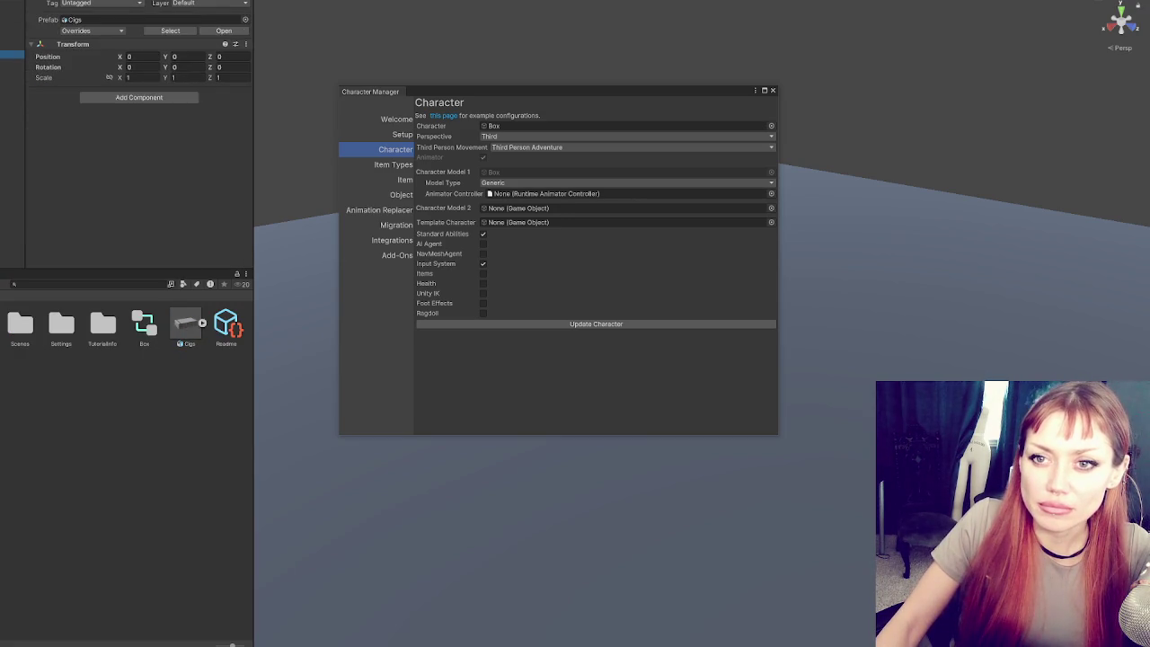
left_click(11, 62)
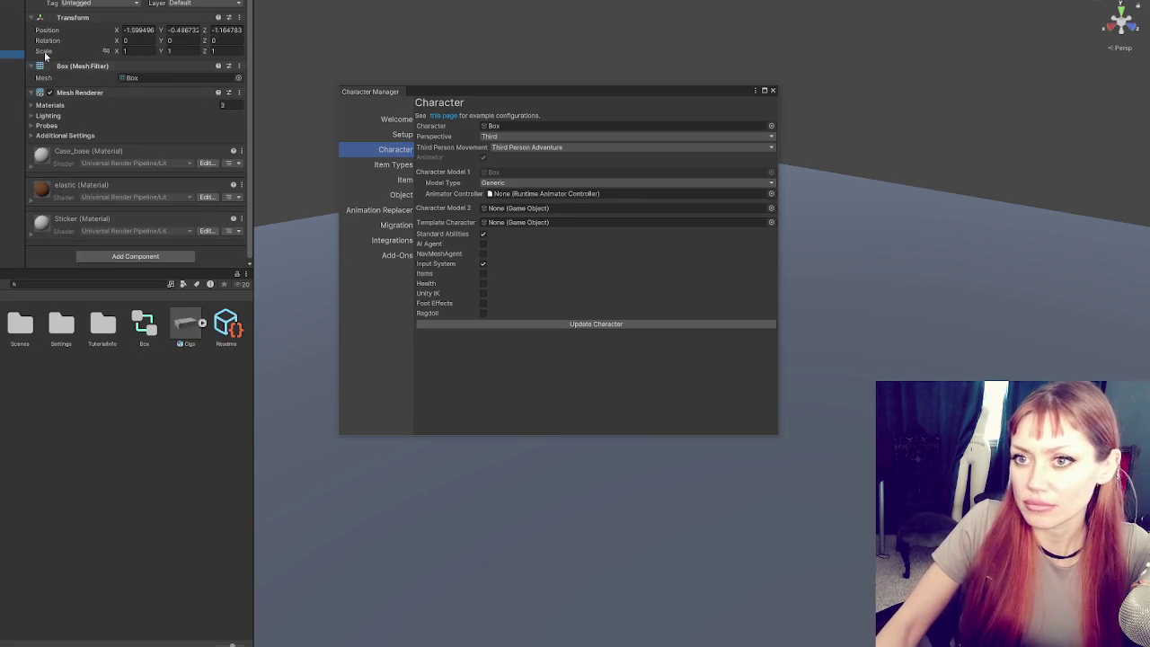
mouse_move(11, 63)
left_mouse_down()
mouse_move(578, 128)
mouse_move(512, 137)
left_mouse_up()
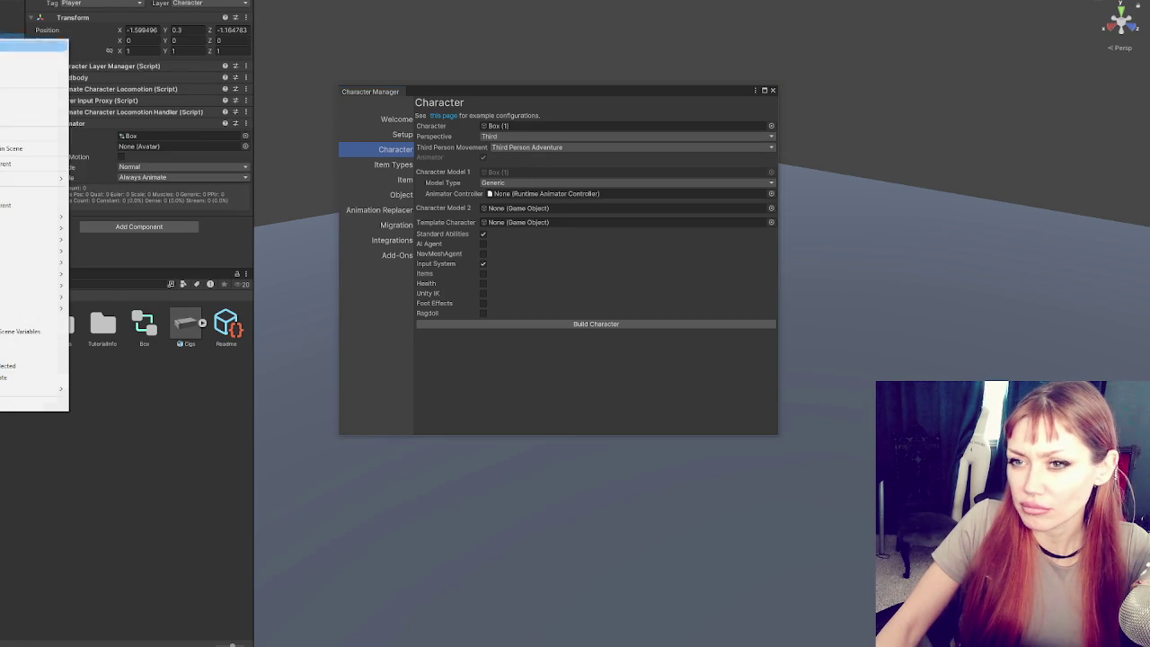
- Give Box an Animator using the Box controller, reassign it as the character, and close the manager
left_click(12, 36)
left_click(12, 44)
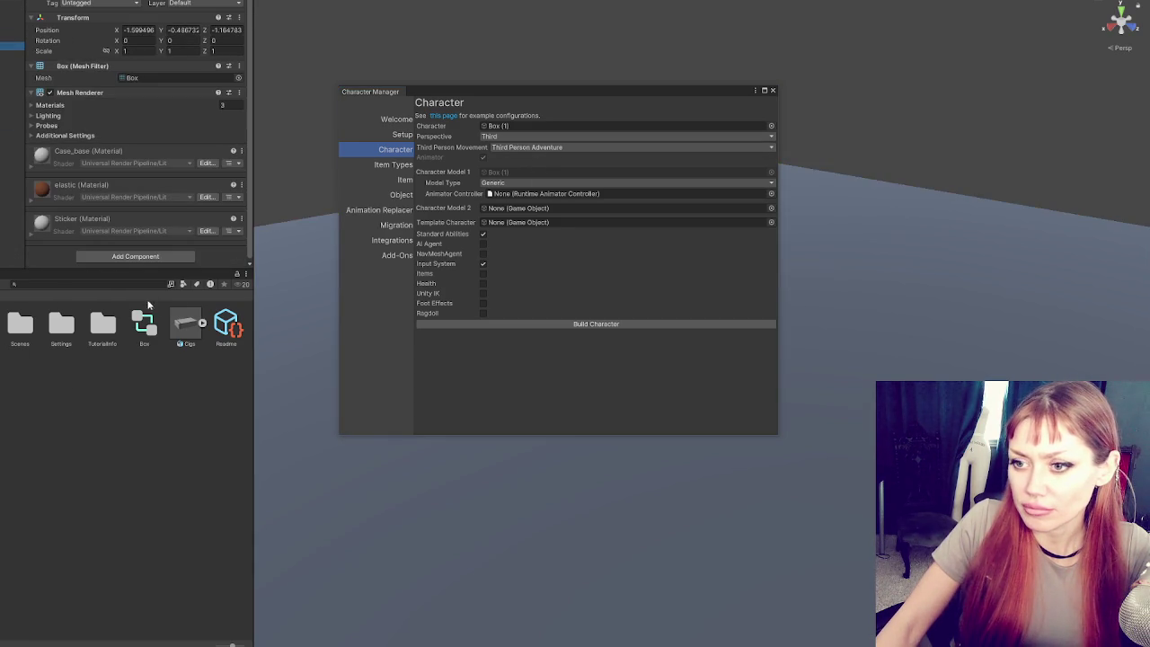
left_click(81, 93)
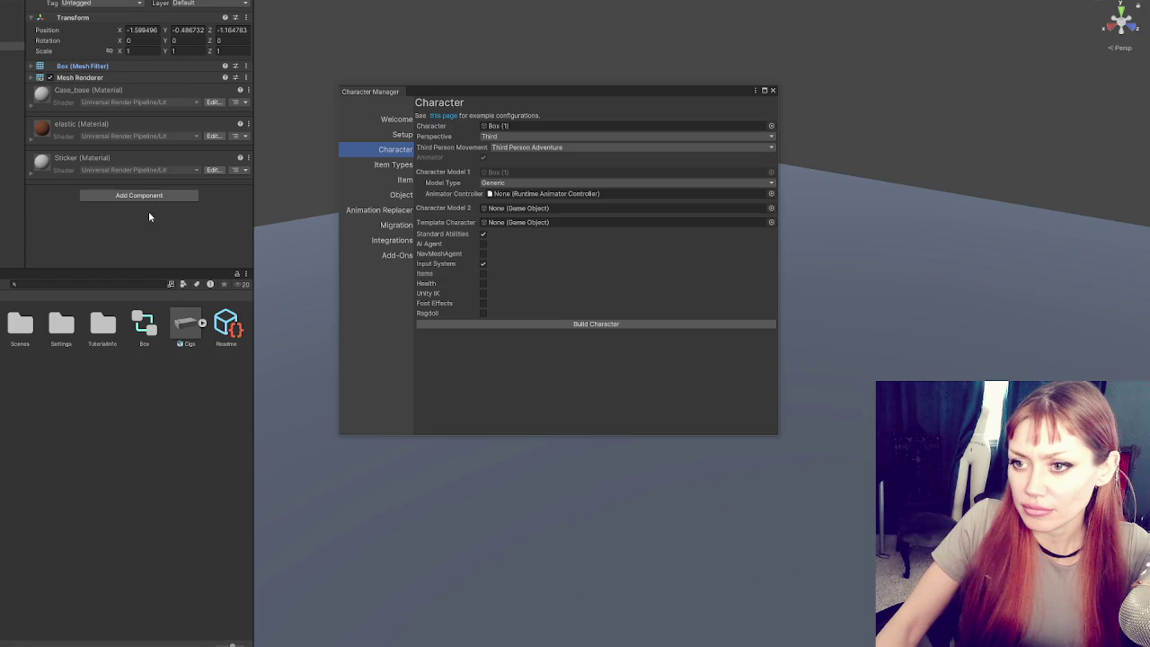
left_click_drag(144, 322, 135, 253)
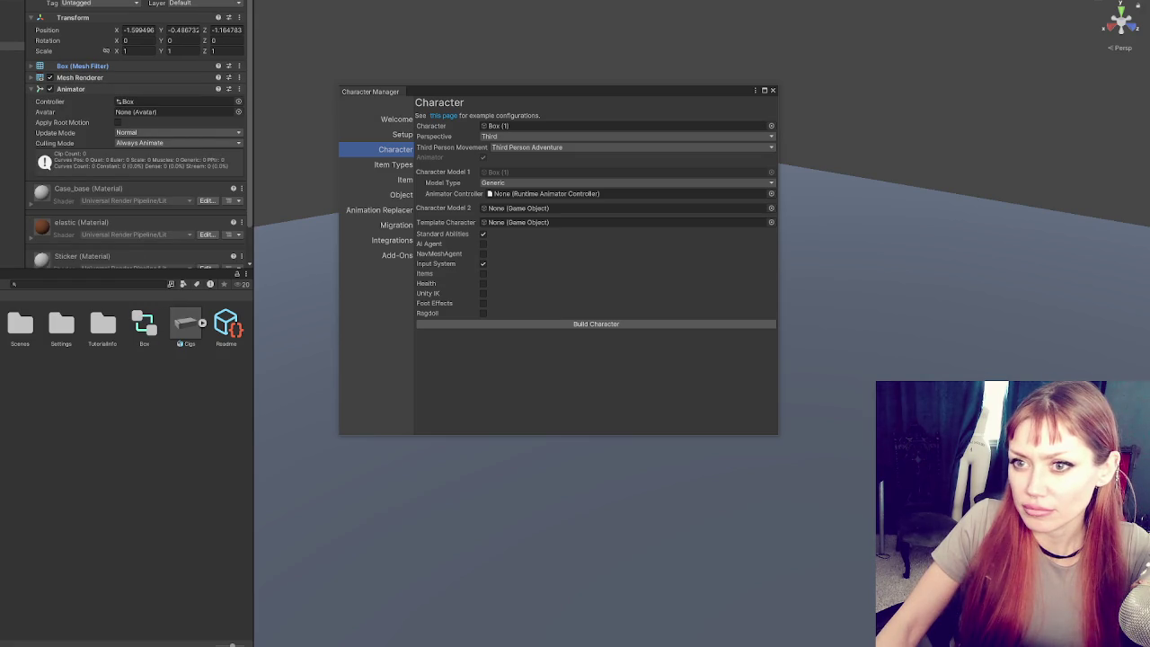
left_click(86, 89)
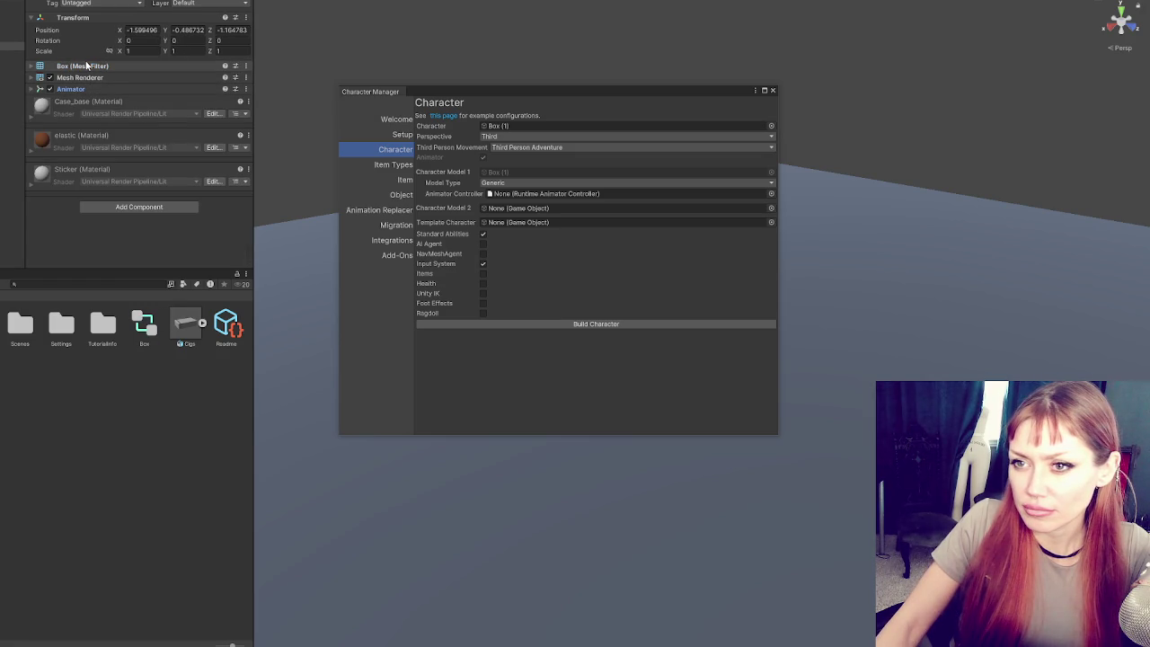
mouse_move(87, 68)
left_mouse_down()
mouse_move(18, 46)
mouse_move(516, 161)
mouse_move(552, 126)
left_mouse_up()
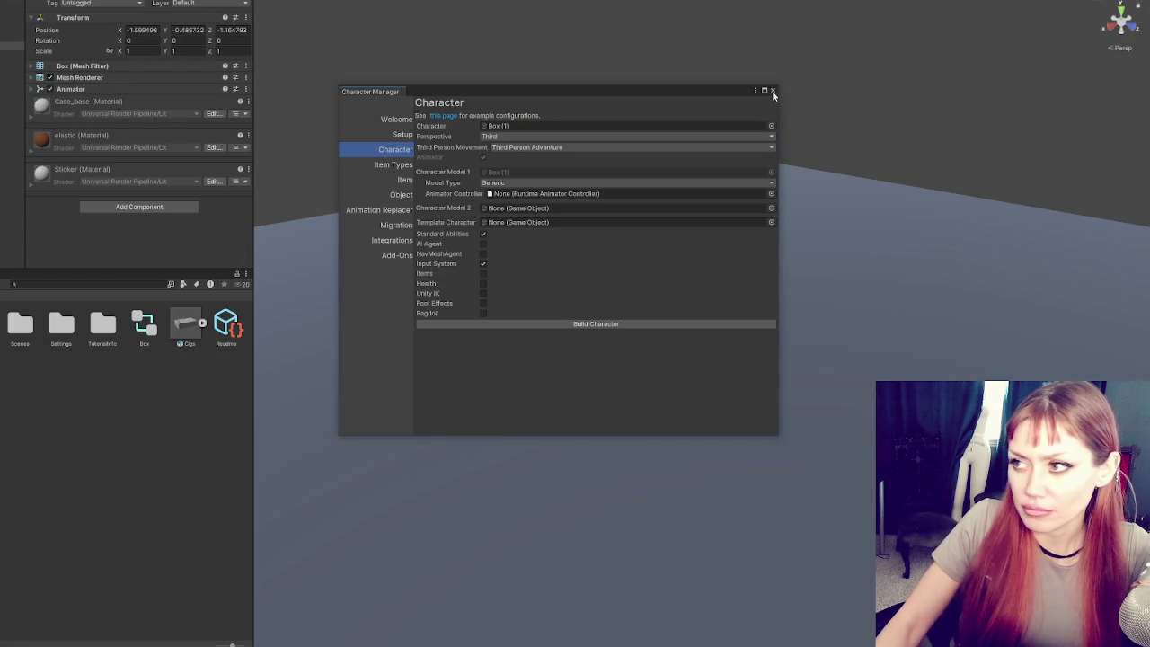
left_click(773, 91)
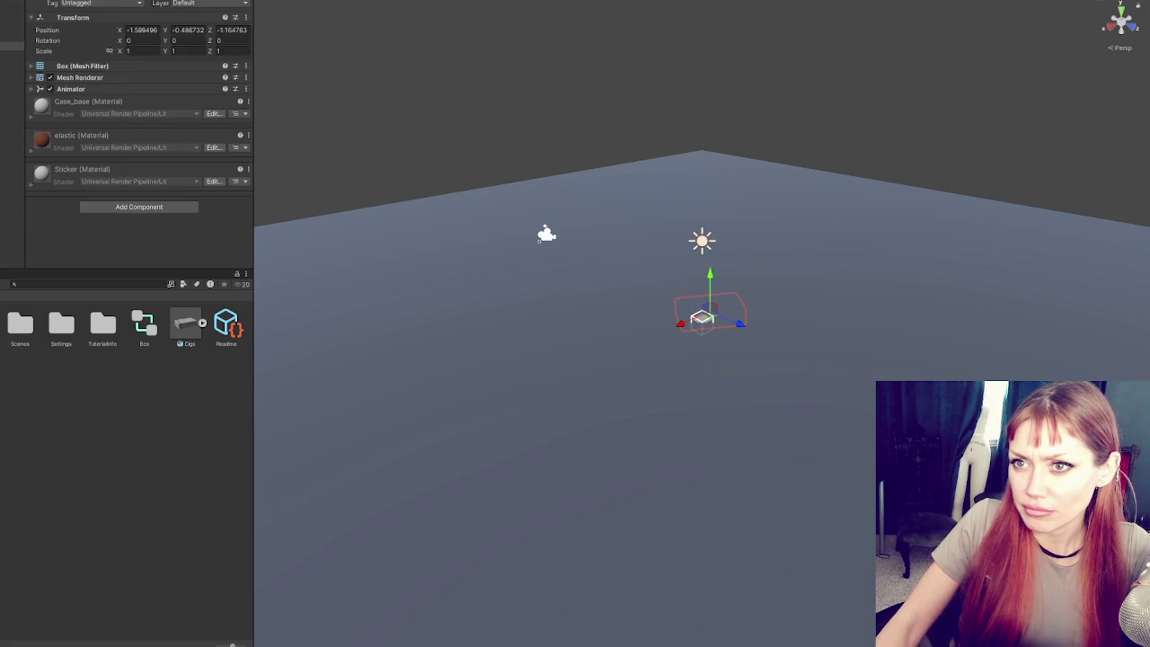
- Open the Character Manager and assign Box (1) as the character
left_click(216, 0)
left_click(224, 0)
left_click(401, 152)
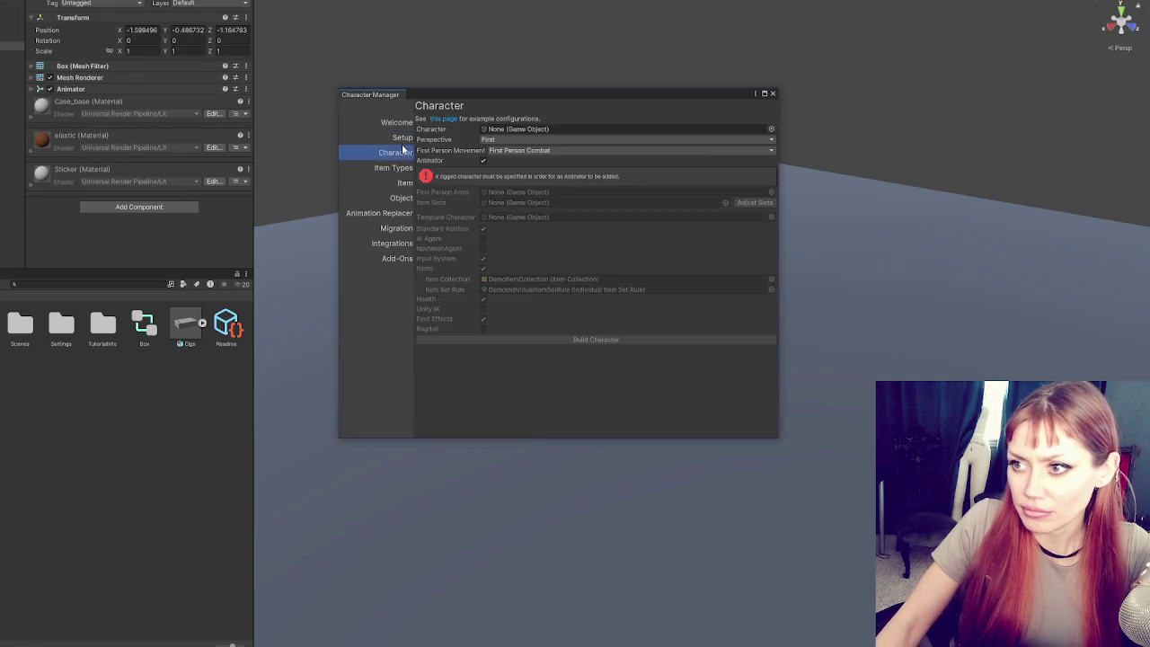
left_click(401, 139)
left_click(396, 152)
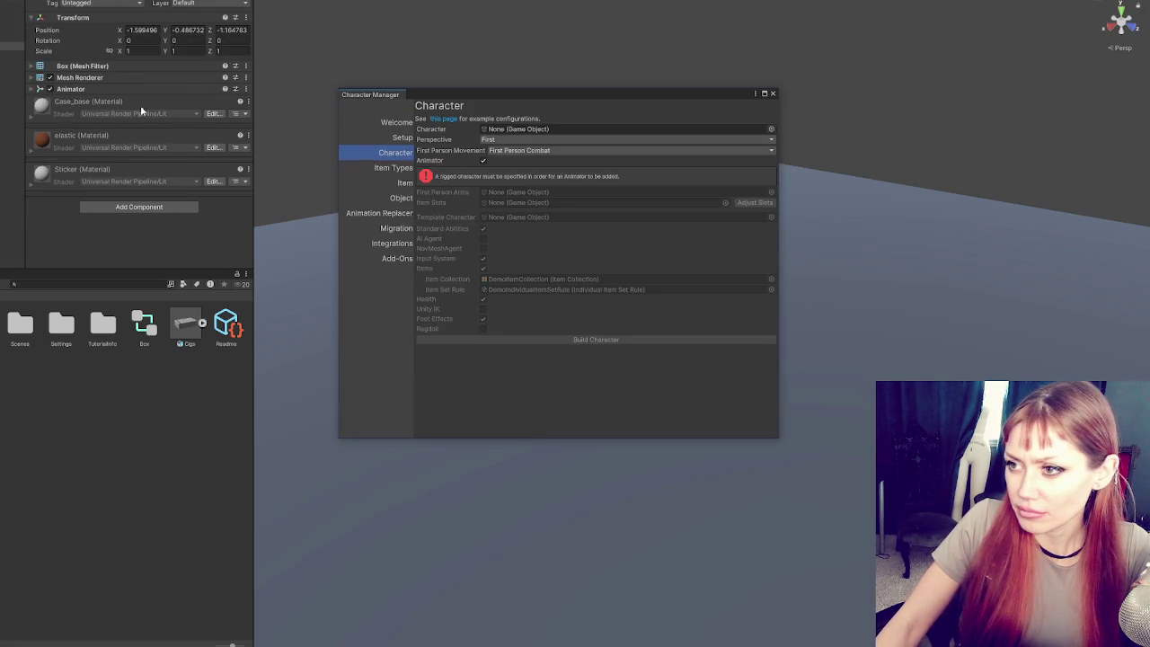
left_click_drag(370, 87, 530, 129)
- Set perspective to Third, disable Items, Foot Effects and Health, and build the character
left_click(530, 139)
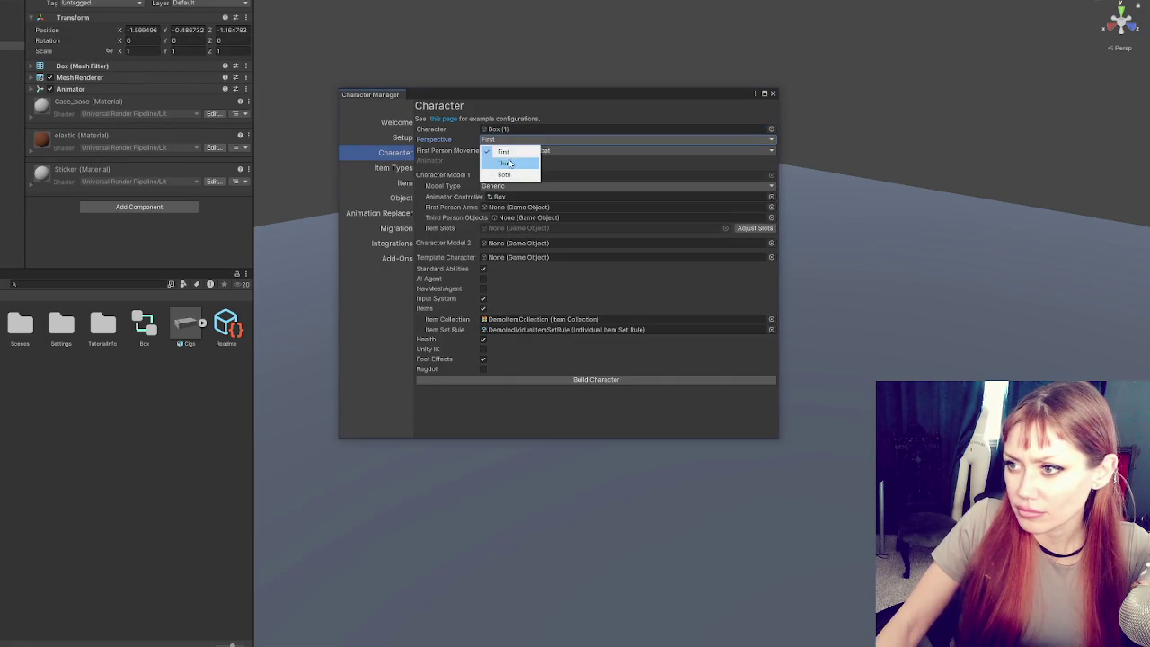
left_click(517, 158)
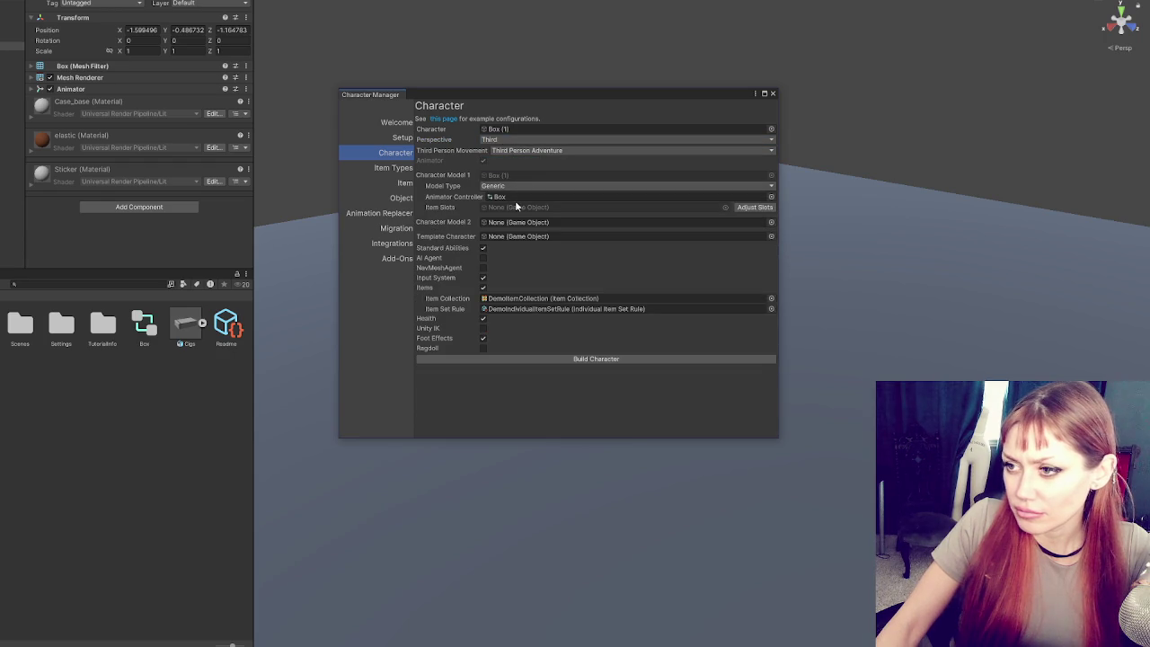
left_click(483, 287)
left_click(483, 305)
left_click(484, 287)
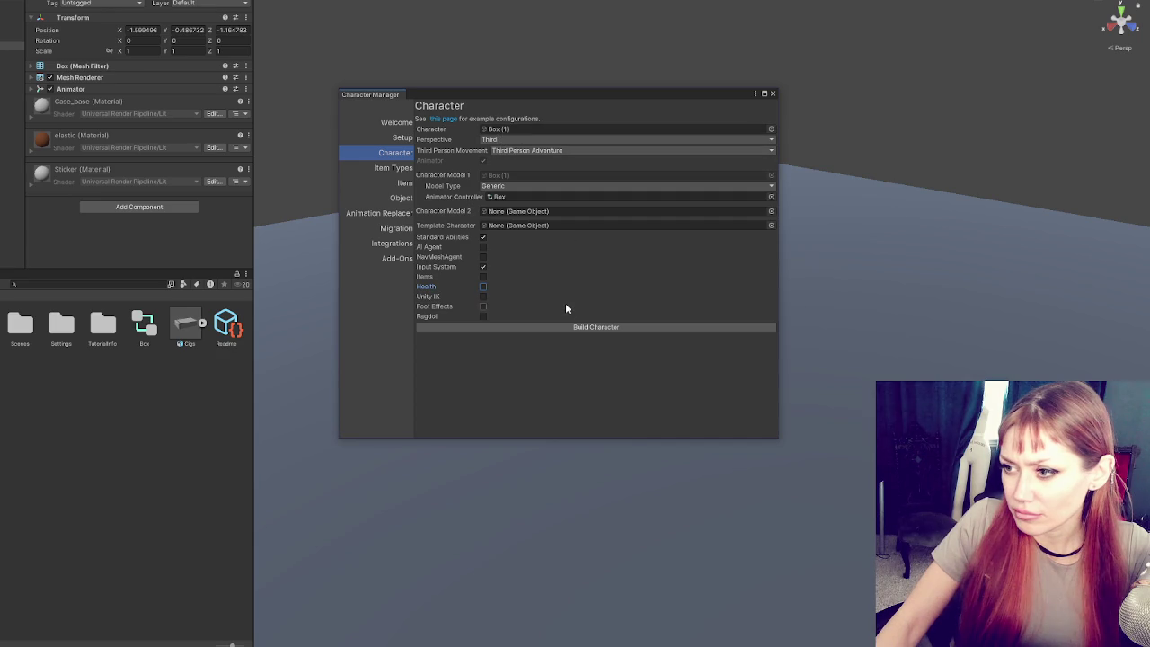
left_click(569, 328)
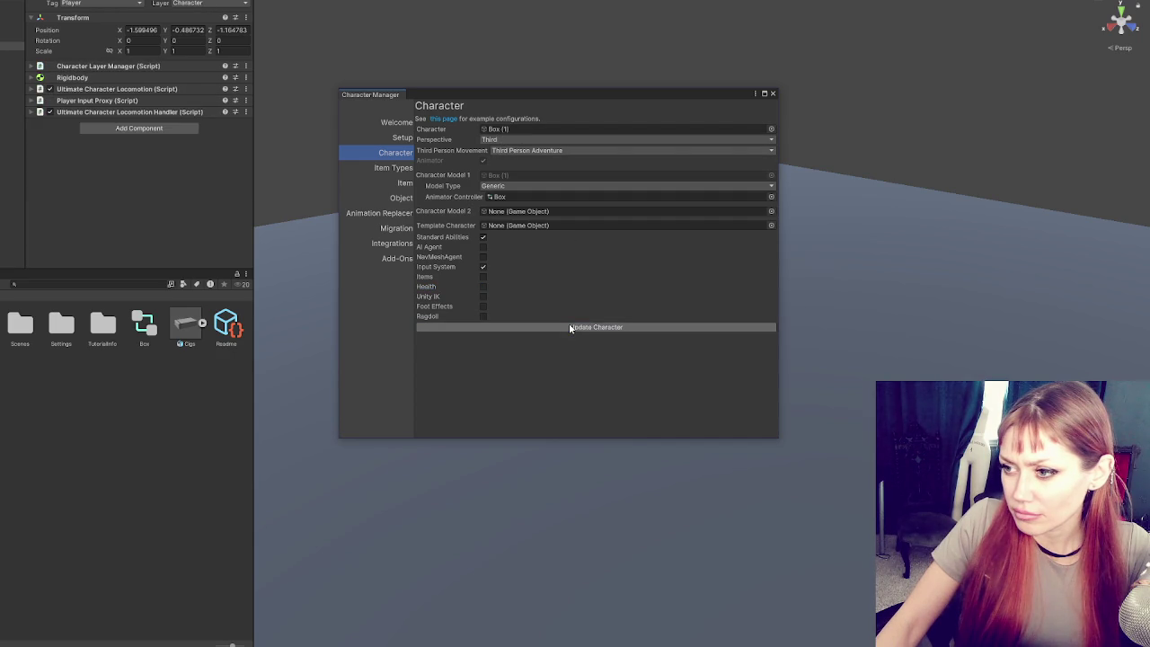
left_click(772, 93)
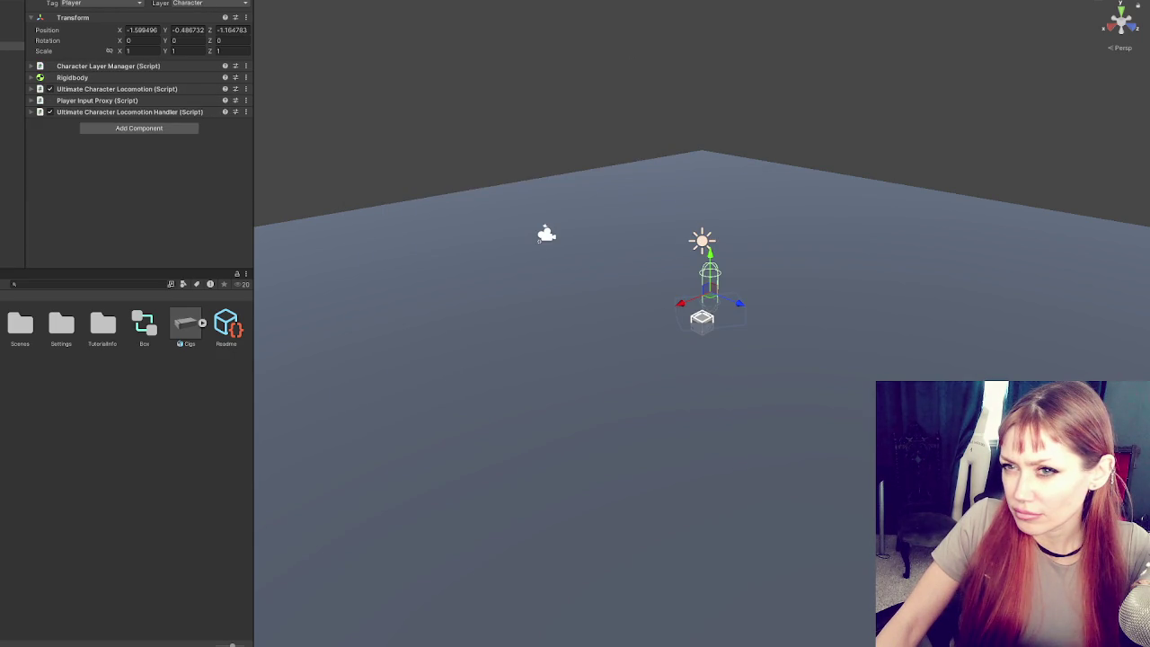
- Select Main Camera and scroll through its Inspector components
left_click(12, 5)
scroll(118, 125, "down", 10)
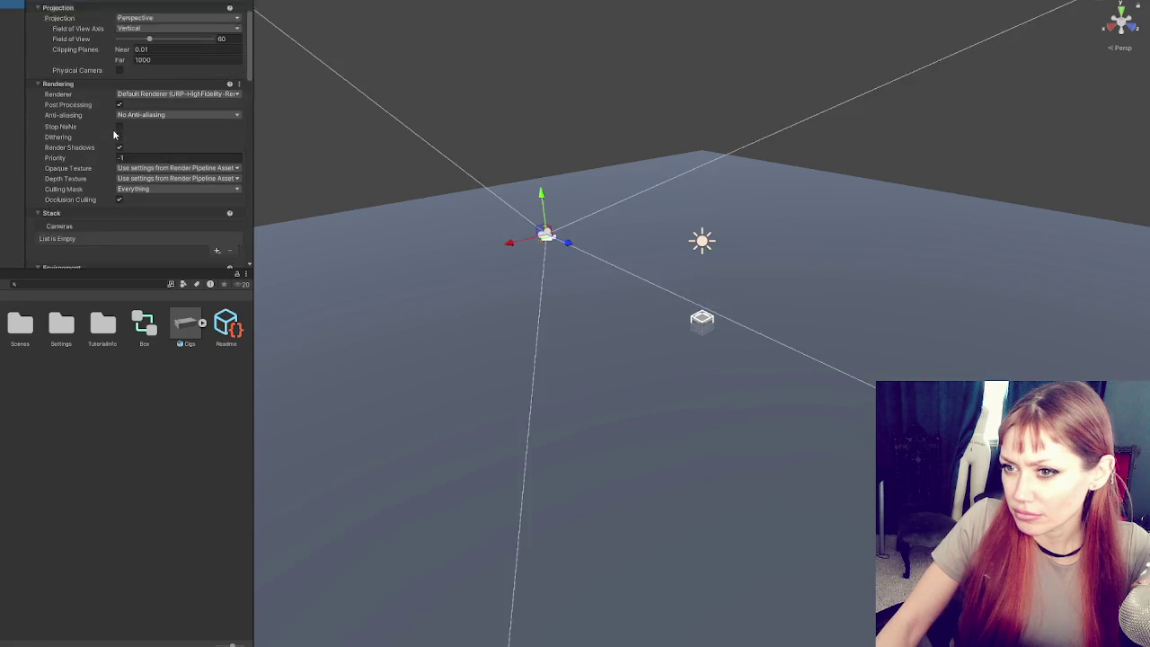
scroll(119, 122, "down", 2)
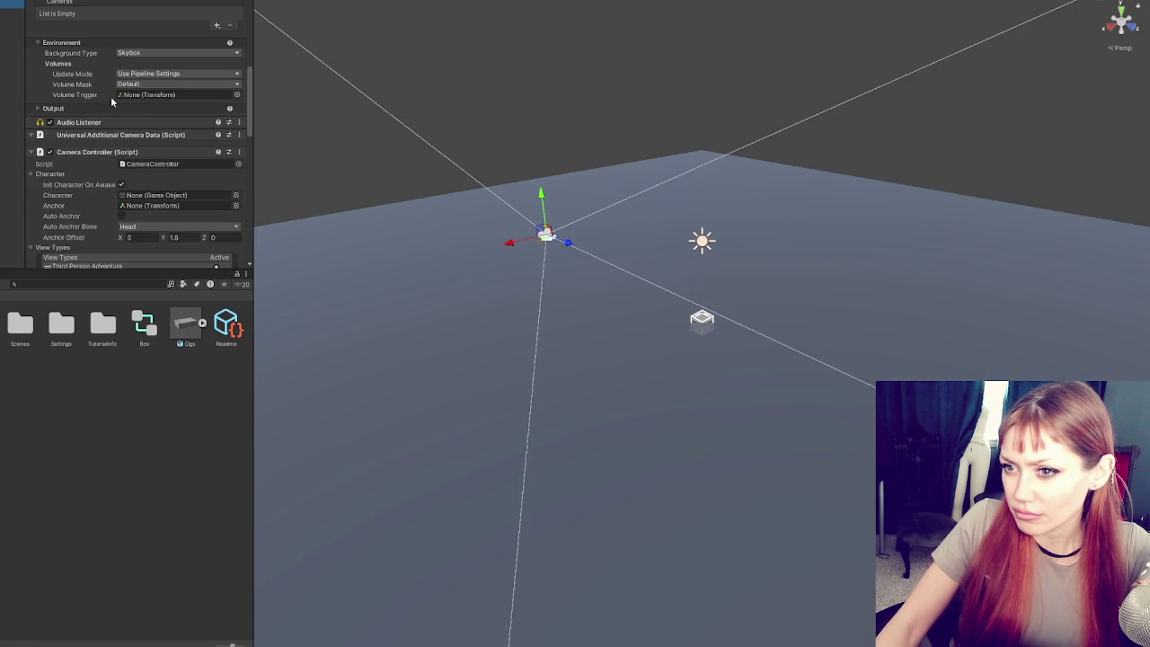
scroll(111, 108, "down", 5)
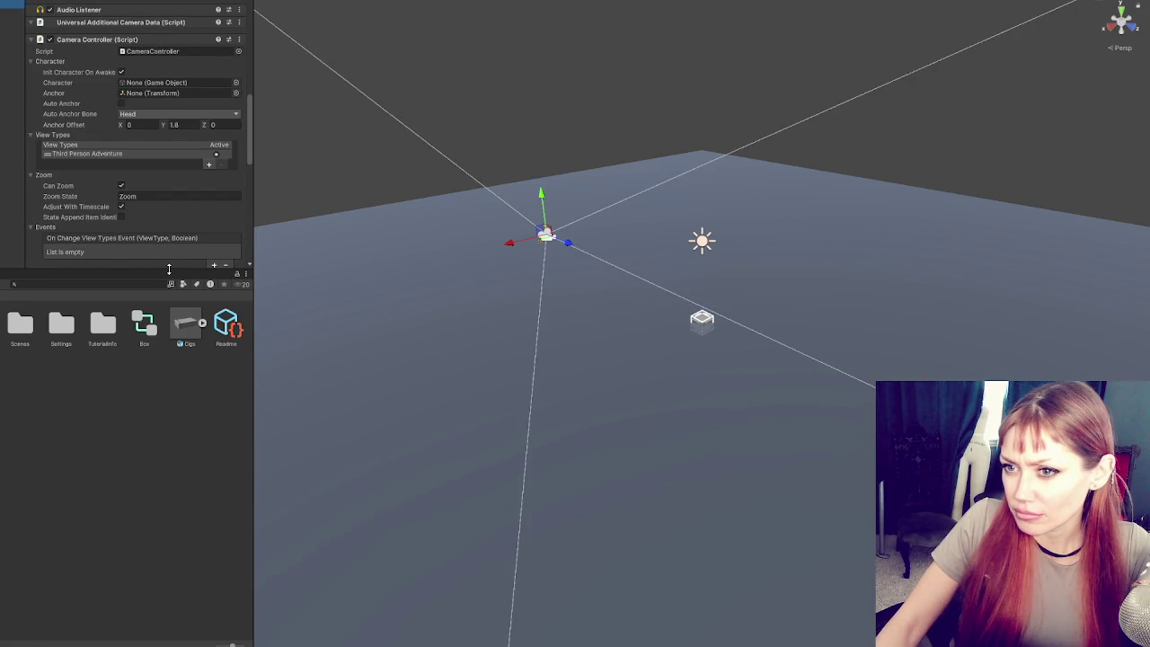
scroll(220, 185, "down", 4)
scroll(220, 185, "down", 8)
scroll(219, 176, "up", 15)
scroll(218, 171, "up", 7)
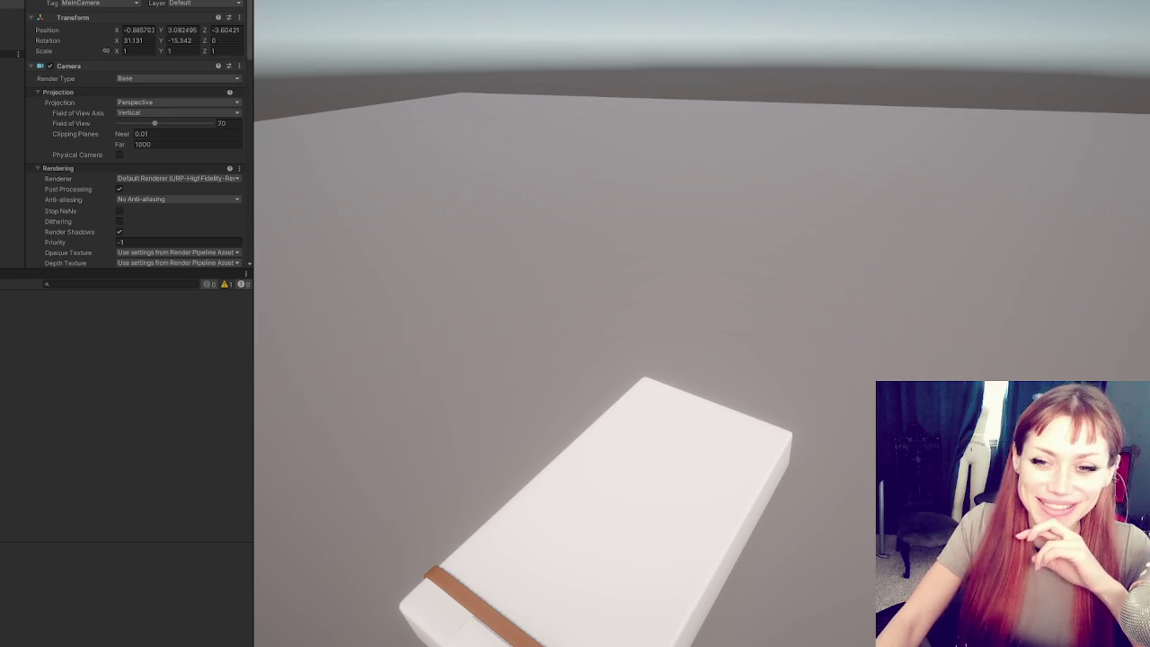
- Add a new folder named 'Samples' to the Project assets, then return to the Scene view
key("ctrl+5")
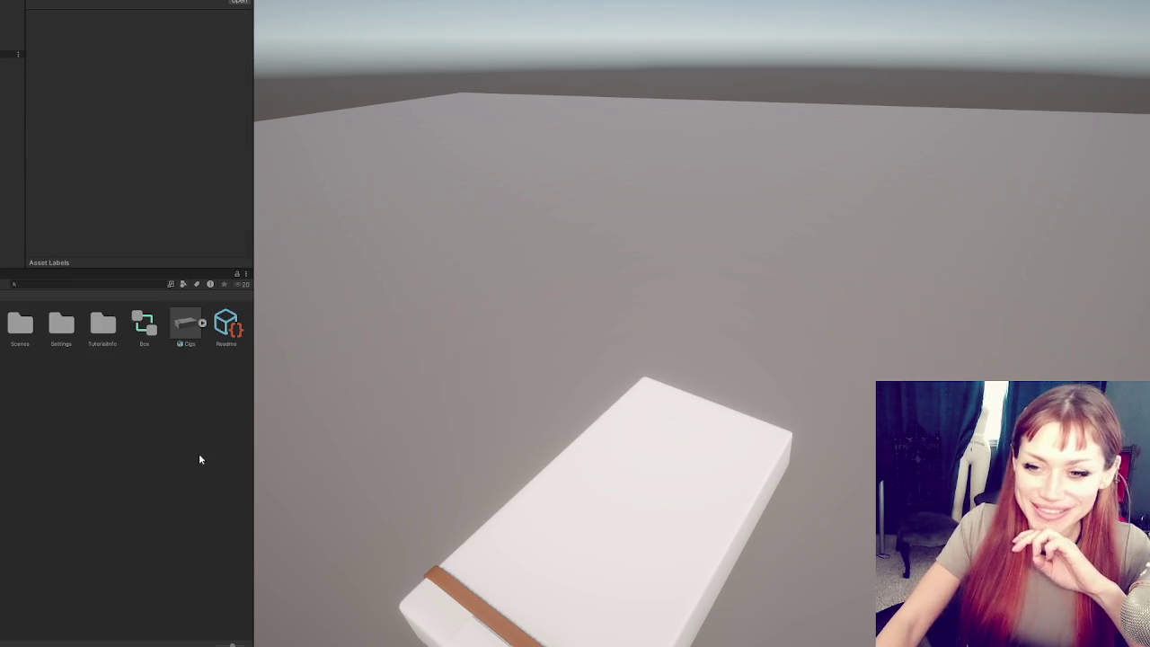
right_click(199, 459)
mouse_move(218, 155)
left_click(395, 114)
type("Samples")
key("Return")
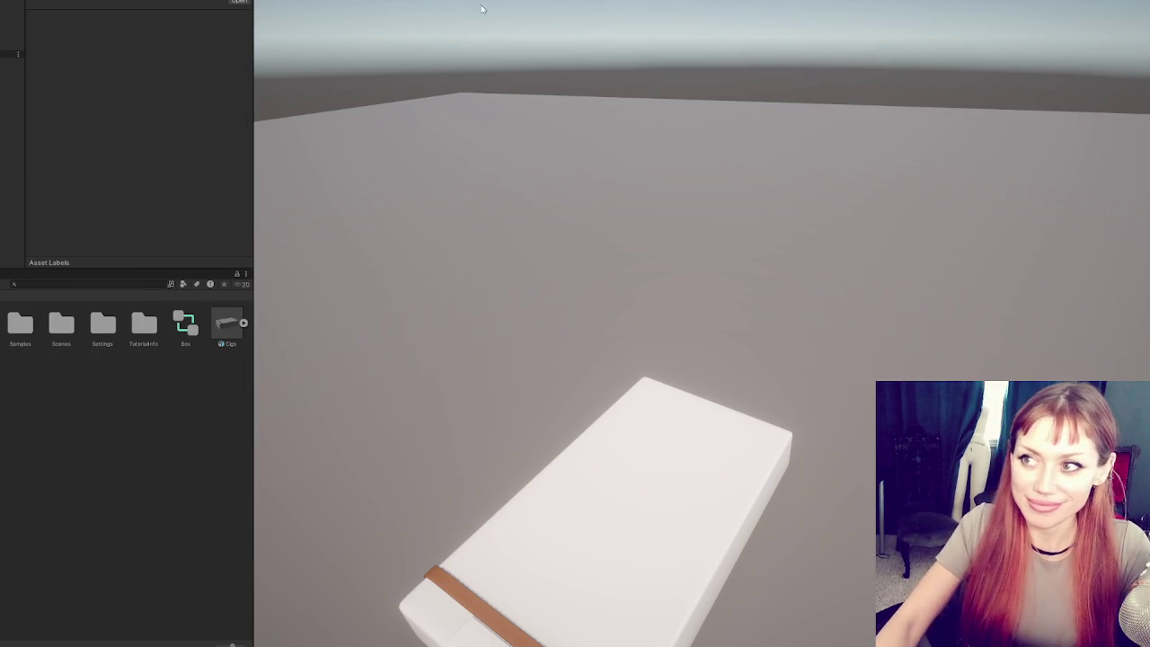
key("ctrl+1")
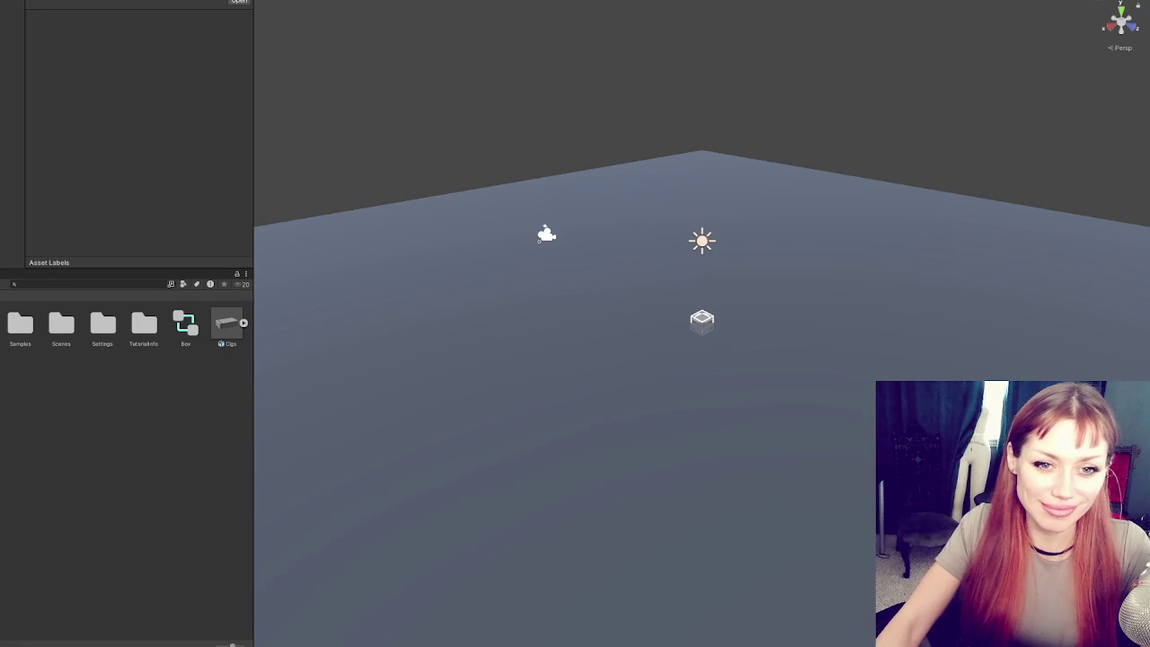
- Select Box along with Clips, open the folder and refresh its asset list
left_click(180, 324, "ctrl")
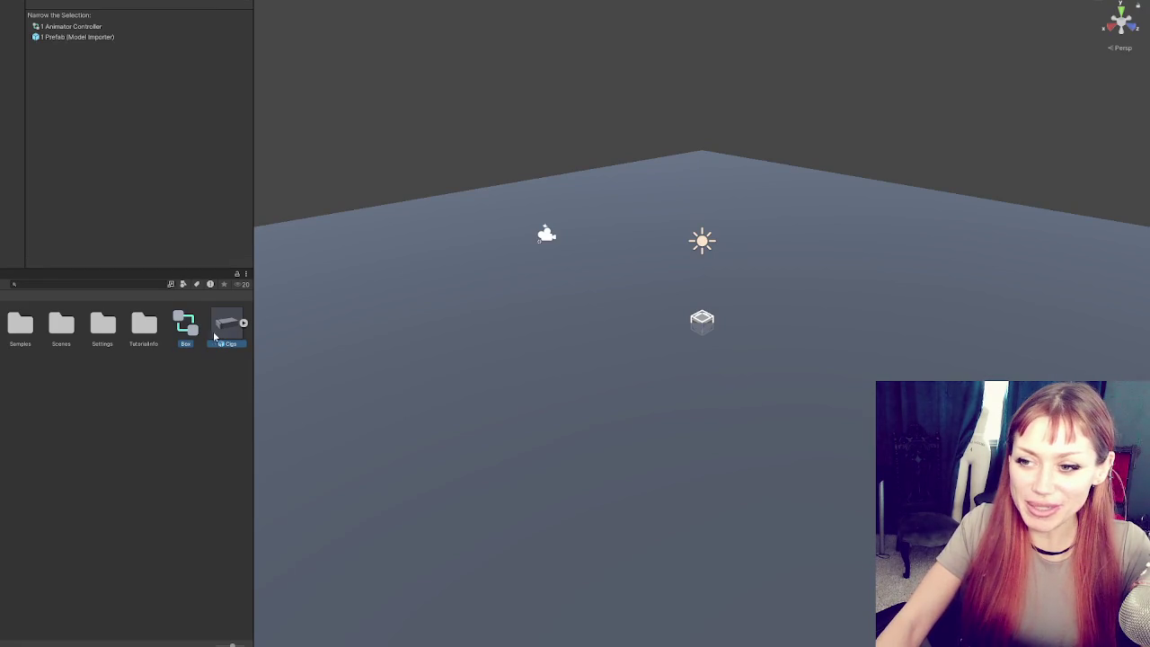
double_click(16, 325)
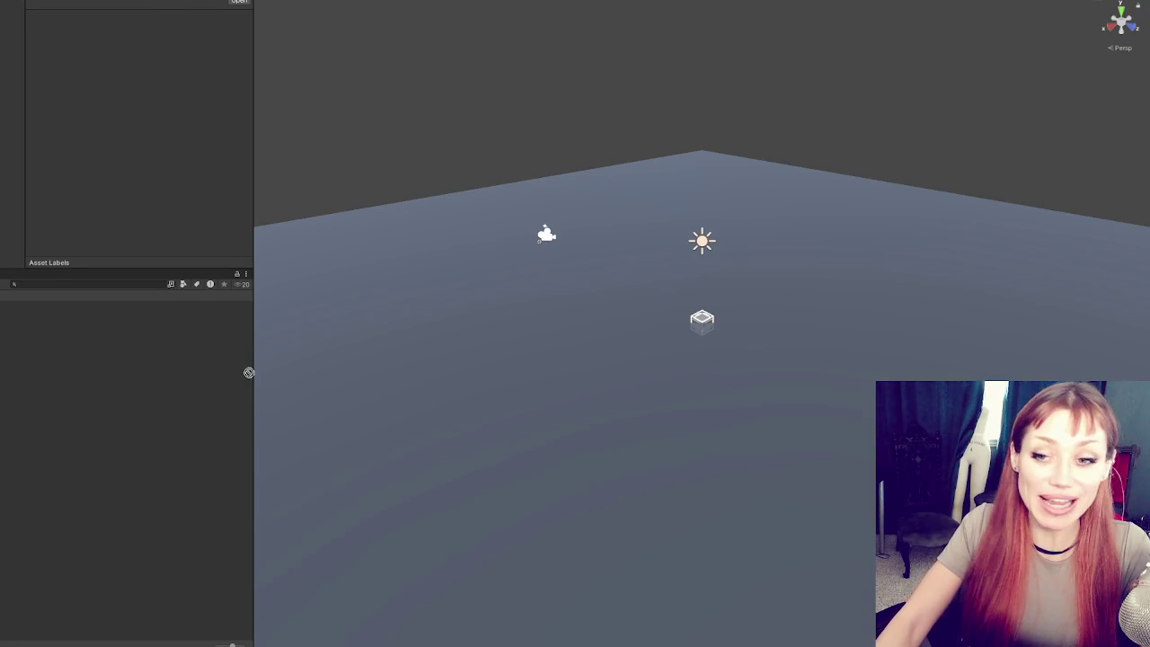
right_click(45, 377)
left_click(102, 258)
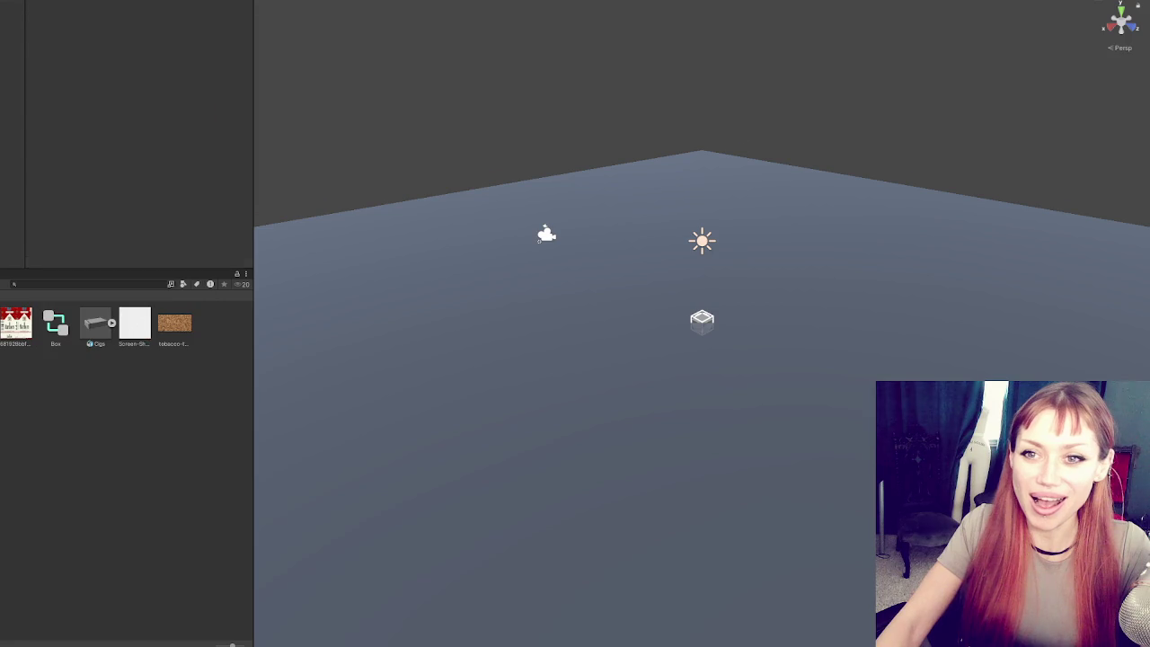
- Raise the Player character to Position Y 0.302 and select its collider child
double_click(12, 47)
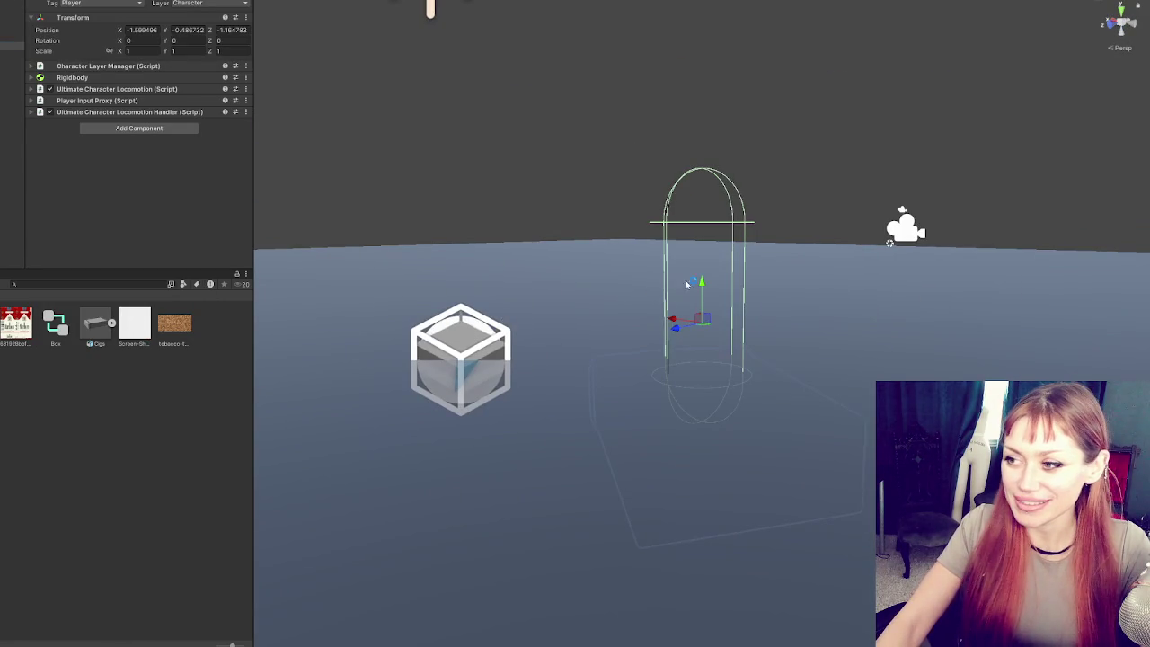
mouse_move(702, 286)
left_mouse_down()
mouse_move(713, 179)
mouse_move(1069, 290)
left_mouse_up()
left_click(703, 185)
key("ctrl+z")
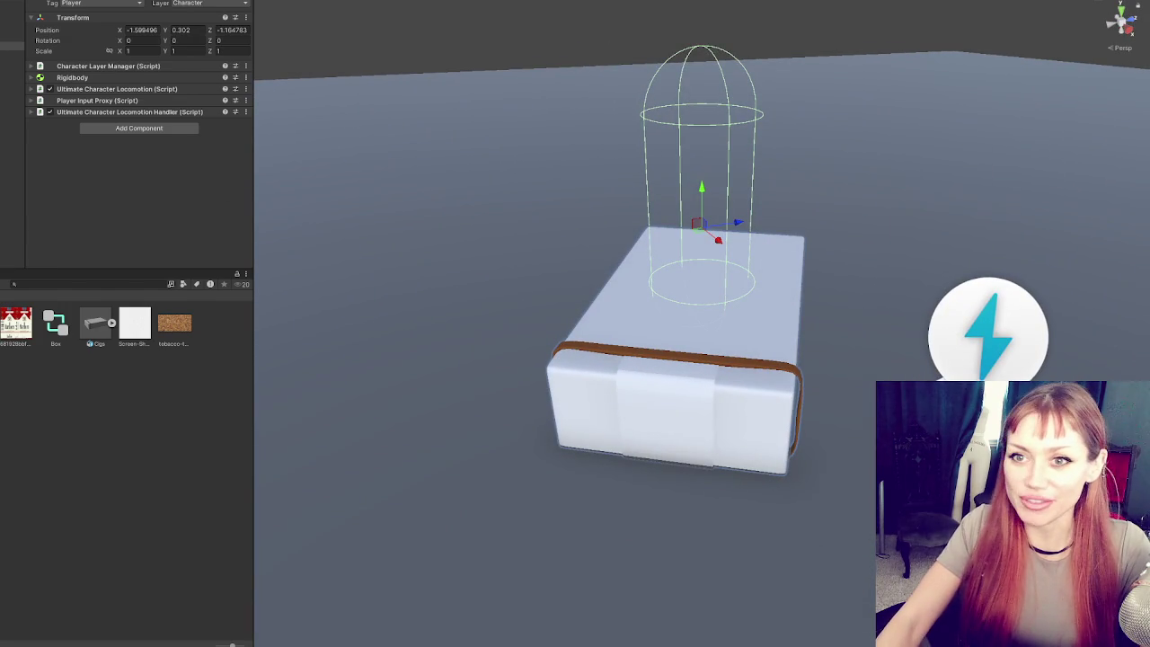
left_click(12, 46)
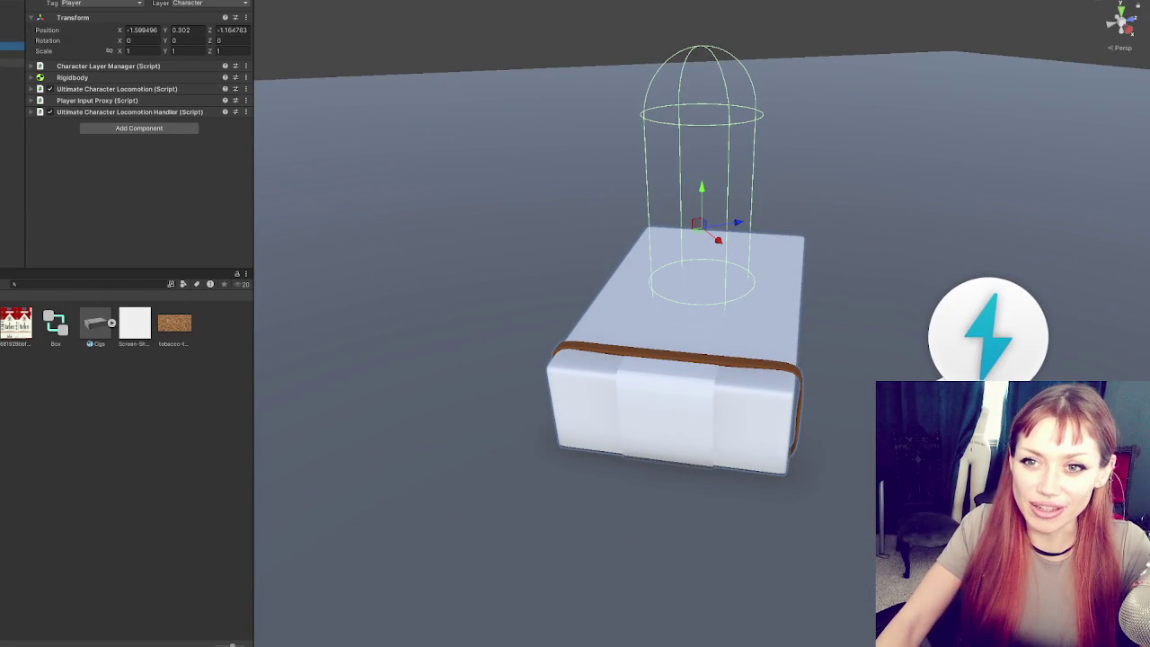
left_click(12, 67)
left_click_drag(367, 133, 379, 130, "alt")
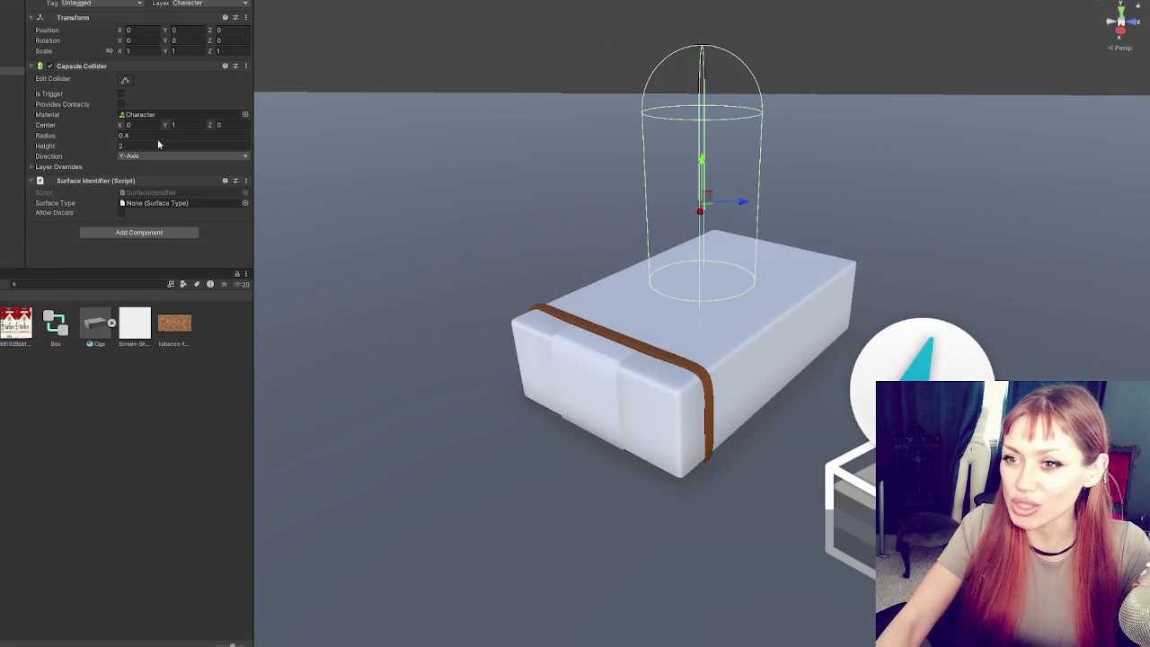
- Set the capsule collider's centre Y to 0, trying radius and height values of 0.2 and 0.3
left_click(210, 135)
type("0.02")
key("Tab")
type("0")
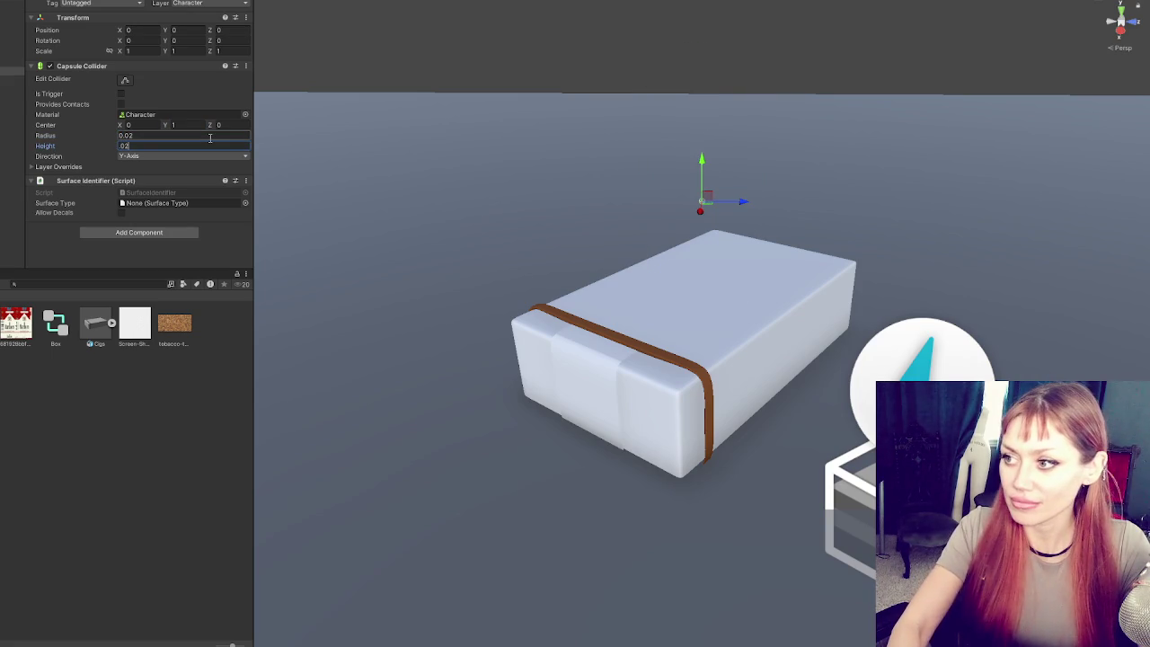
left_click(210, 136)
type("0.2")
key("Tab")
key("Return")
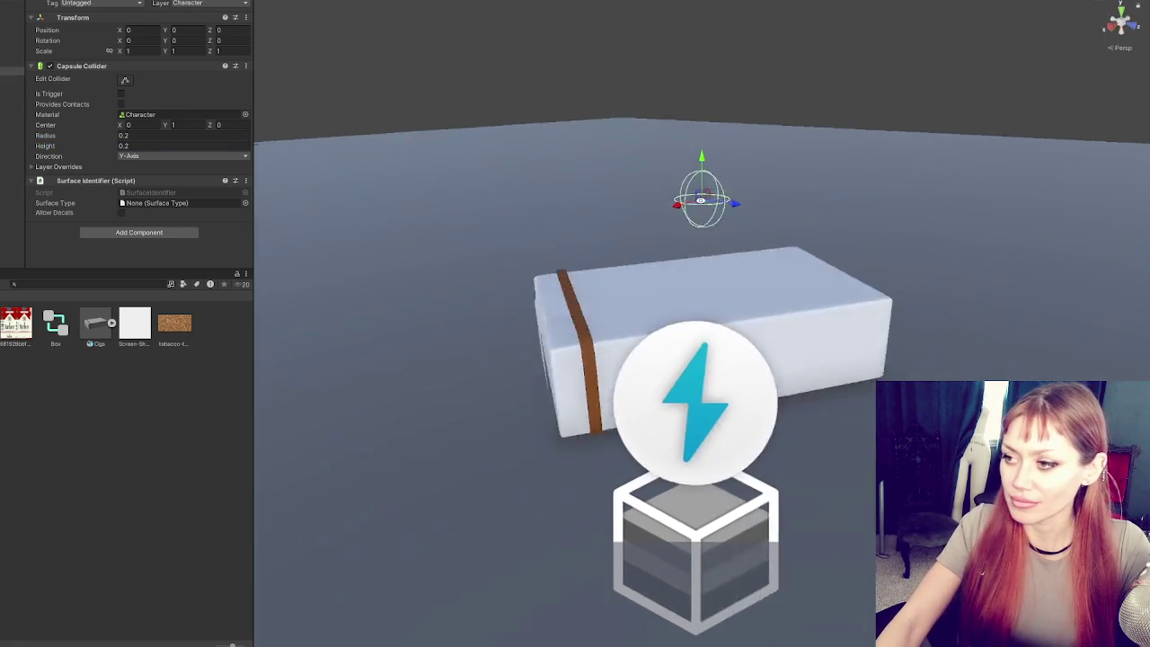
left_click(167, 126)
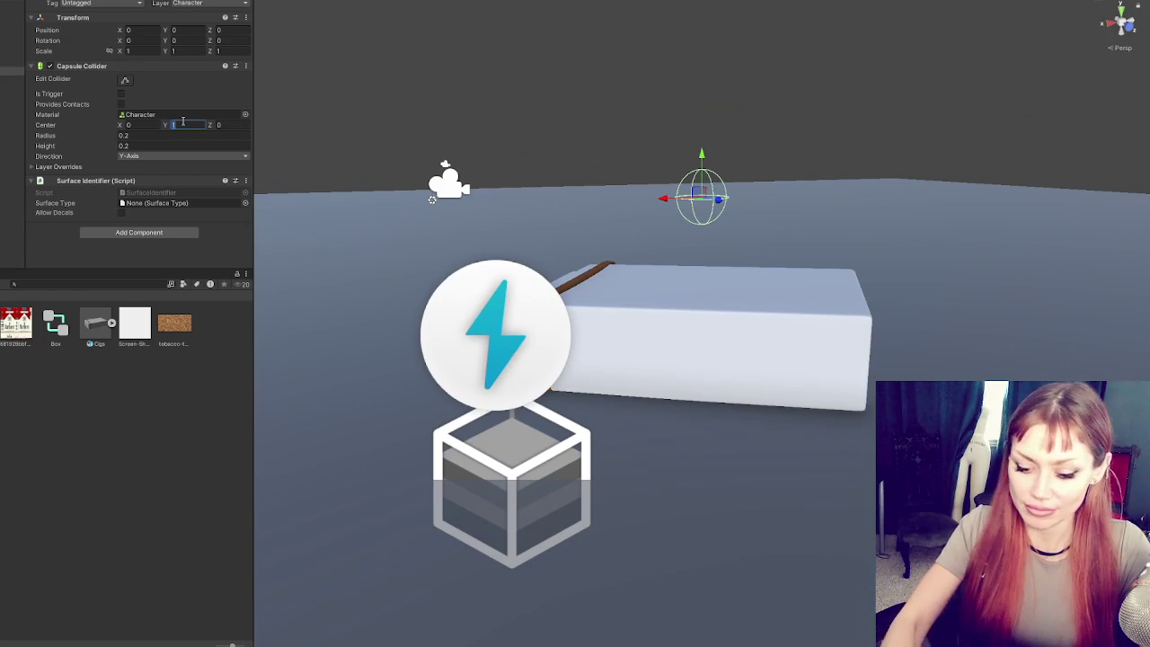
type("0")
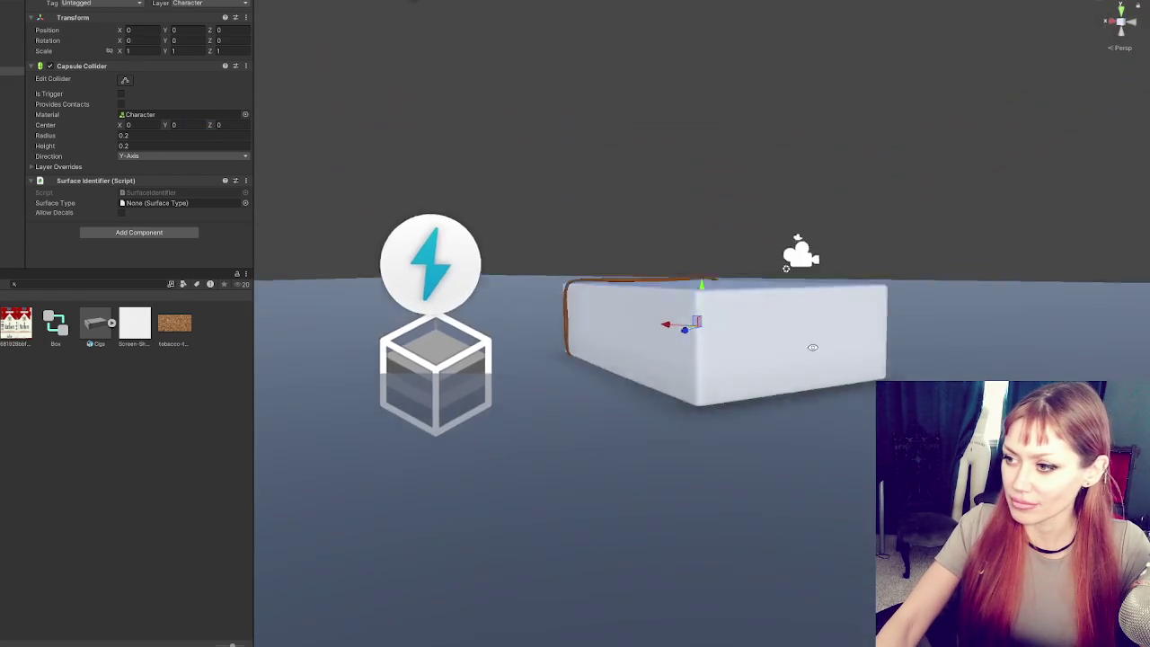
left_click(128, 136)
type("0.3")
key("Tab")
type("0.3")
key("Return")
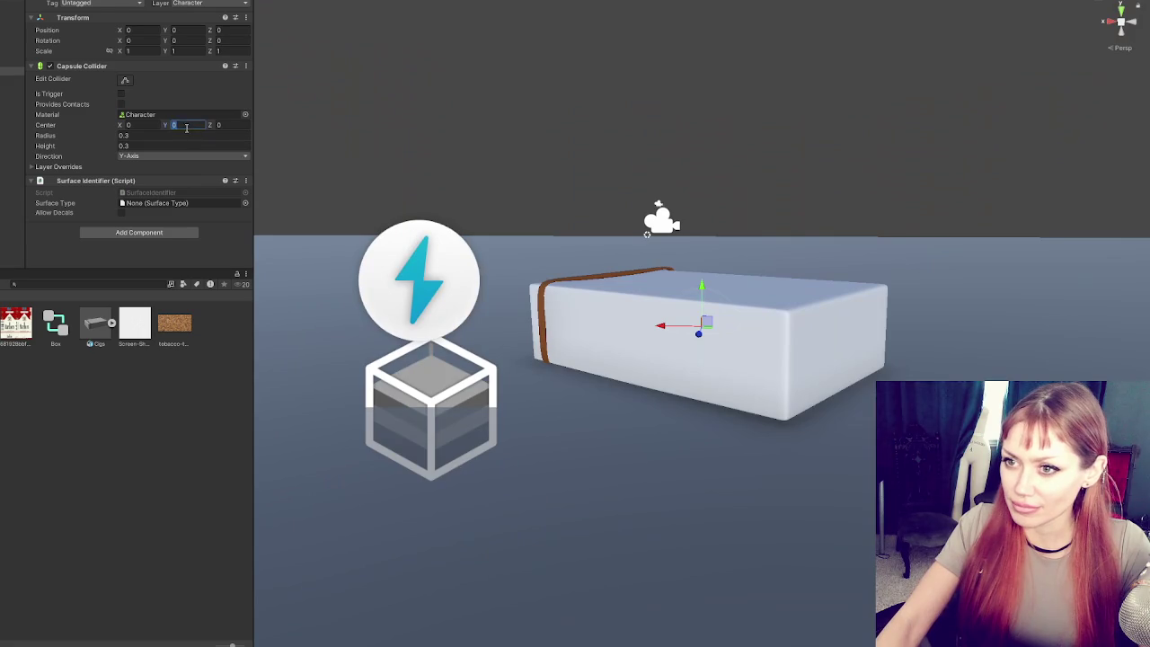
- Set the collider radius and height to 0.4 and orbit around the box to check the fit
mouse_move(687, 297)
left_mouse_down()
mouse_move(528, 225)
mouse_move(344, 267)
mouse_move(150, 135)
left_mouse_up()
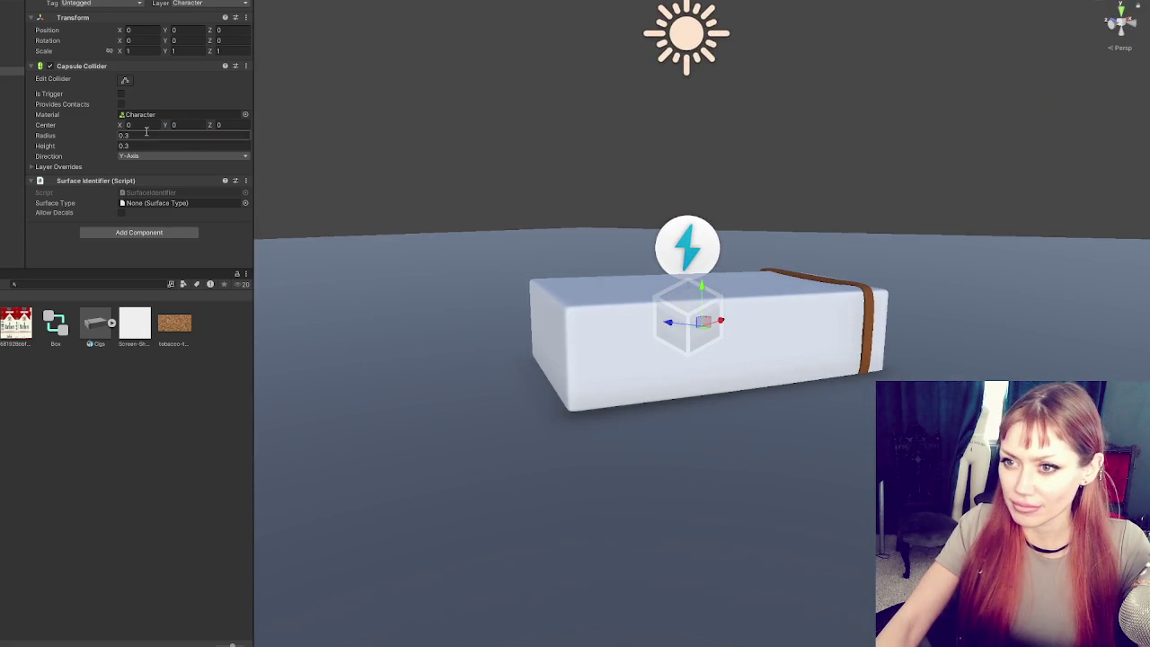
type("0.4")
key("Return")
left_click_drag(431, 273, 788, 220)
left_click_drag(720, 279, 829, 287)
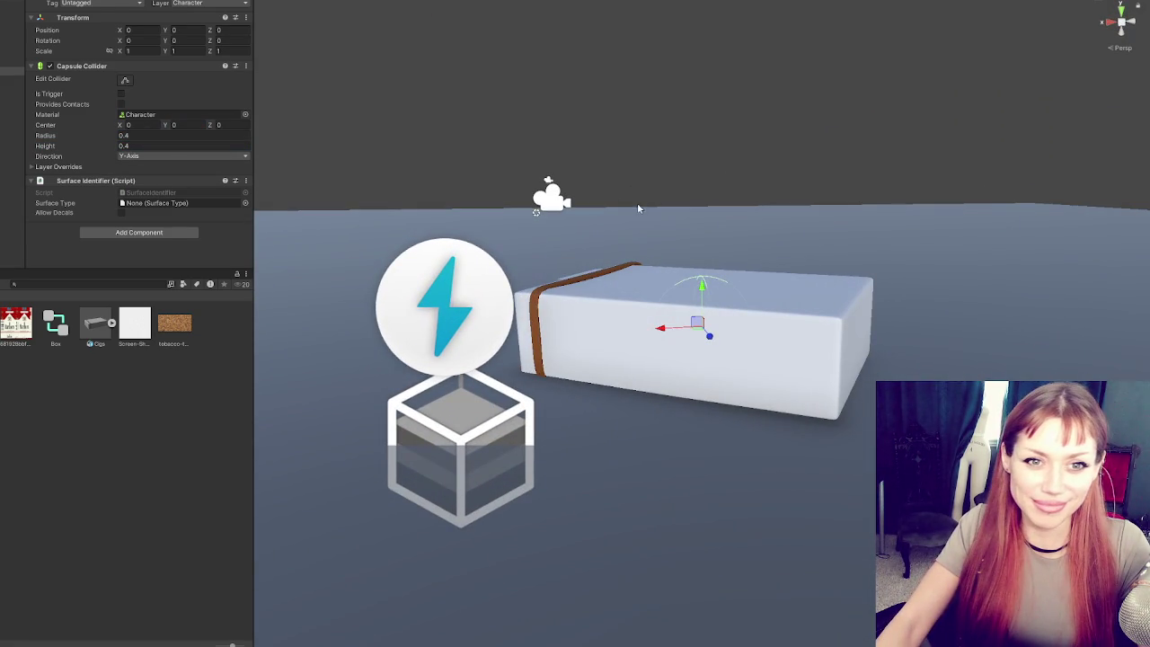
left_click(705, 156)
mouse_move(705, 156)
left_mouse_down()
mouse_move(492, 308)
mouse_move(620, 342)
mouse_move(742, 350)
mouse_move(674, 336)
left_mouse_up()
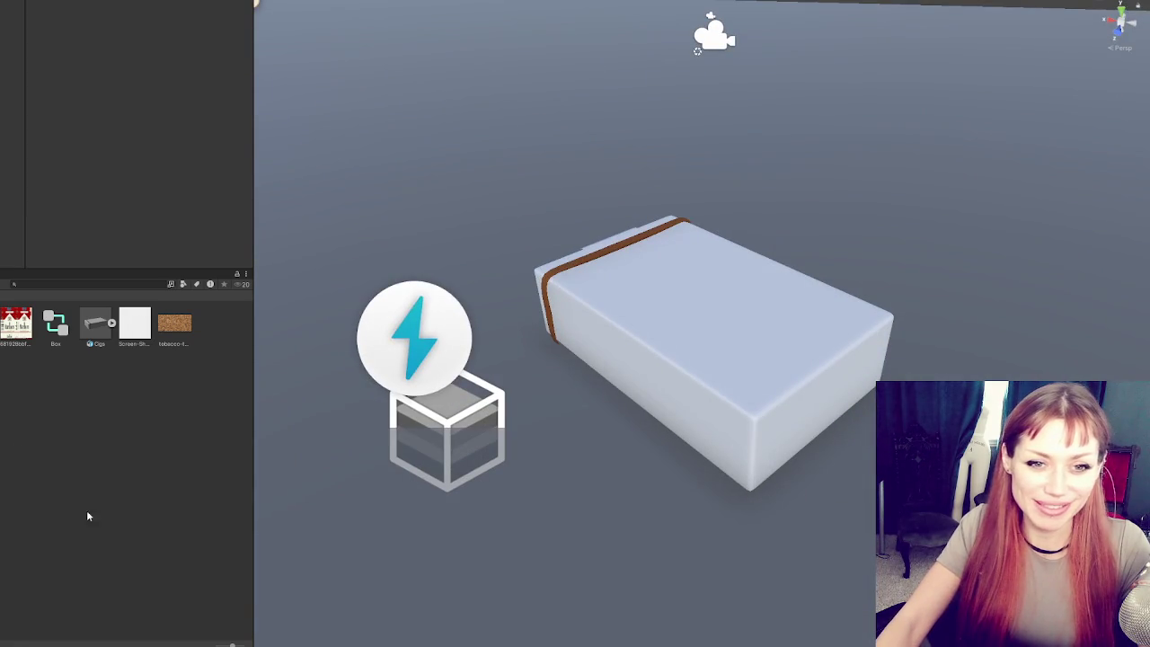
left_click(695, 312)
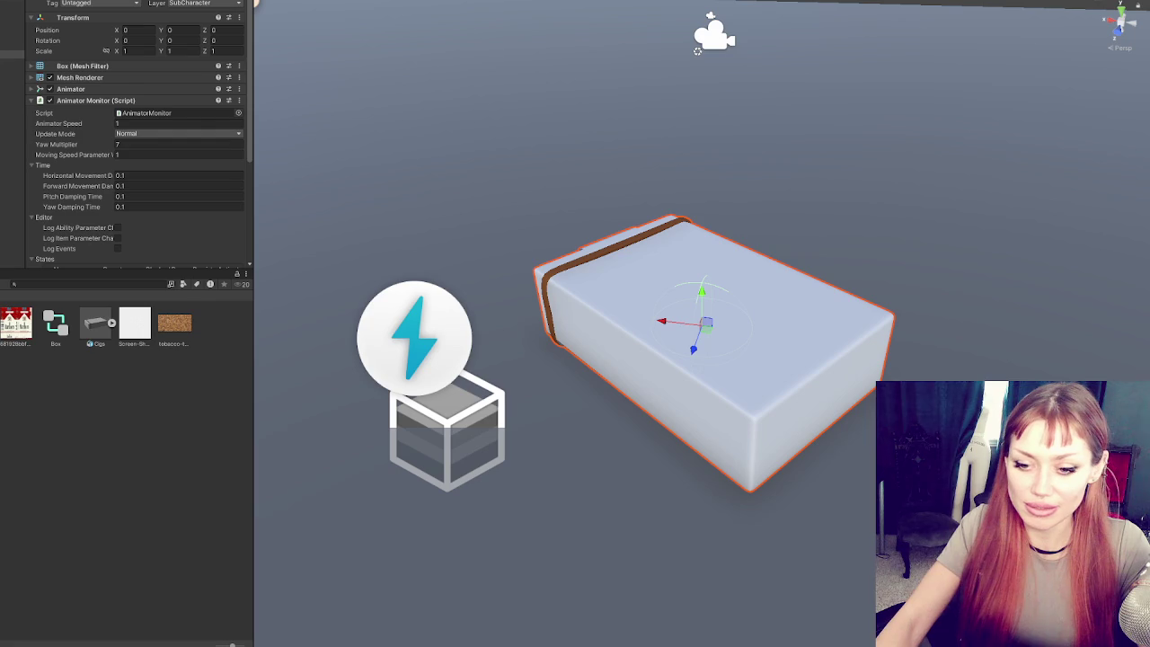
key("super")
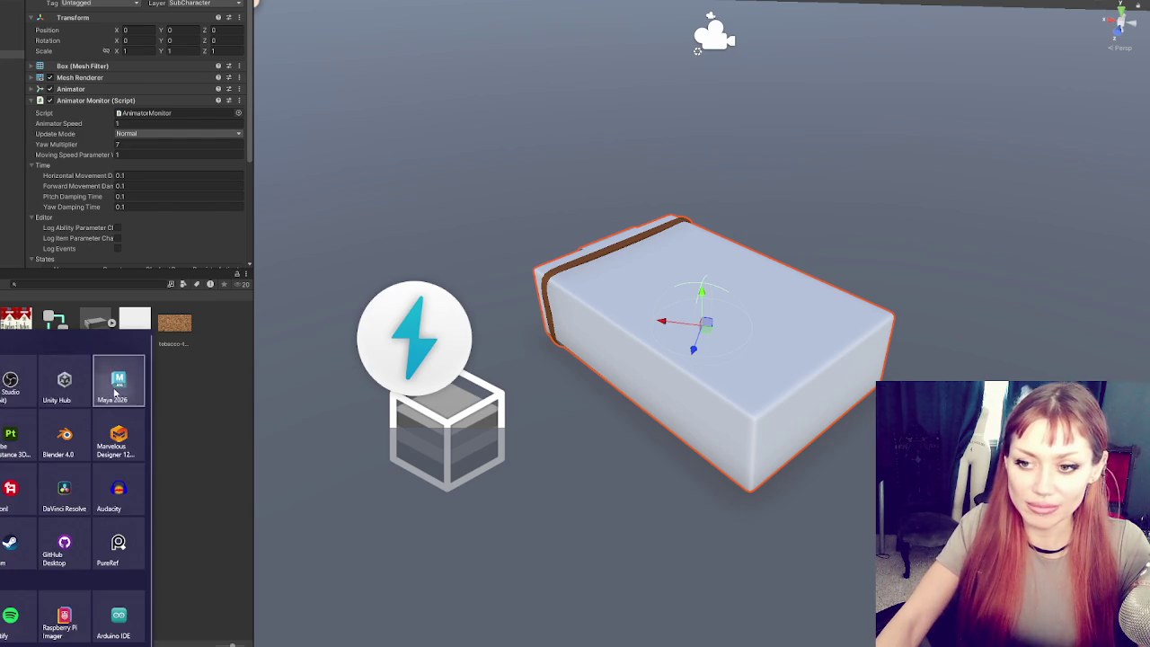
key("super")
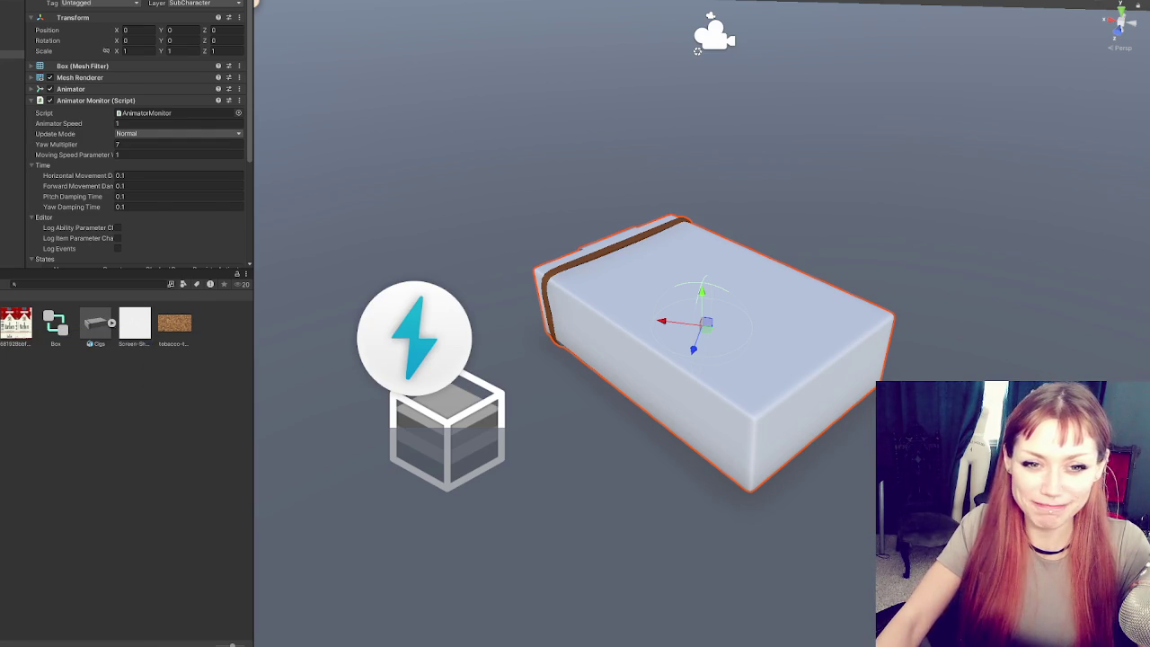
right_click(94, 379)
- Create a material named 'Cig Box' and duplicate it as Cig Box 1
mouse_move(180, 107)
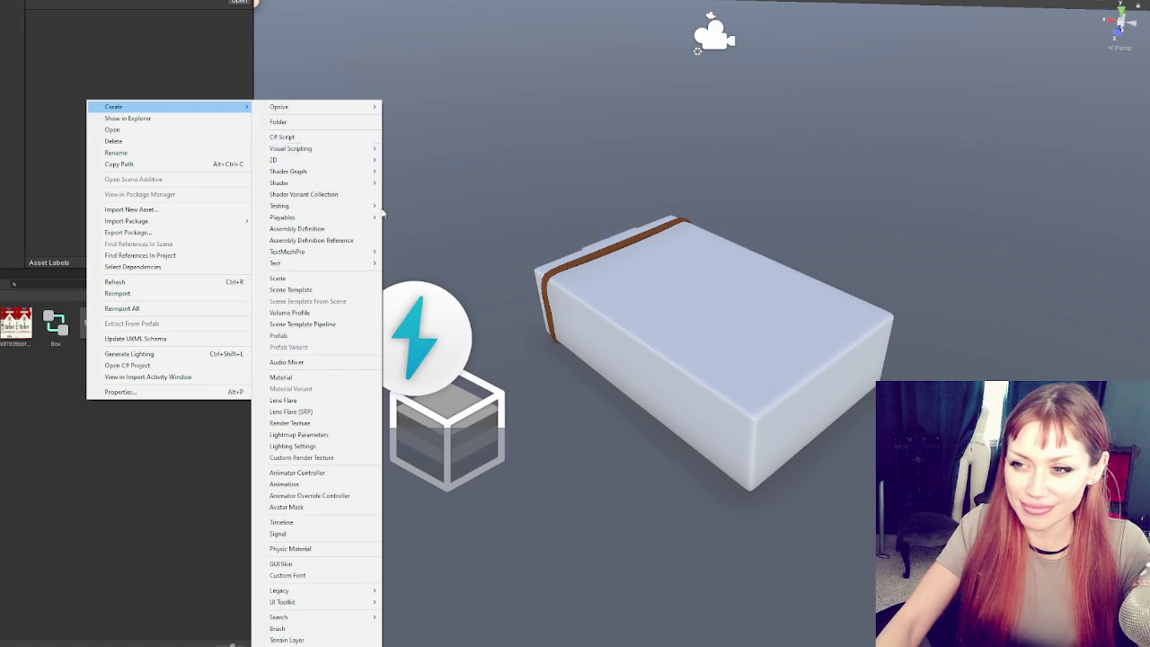
mouse_move(226, 109)
left_click(296, 373)
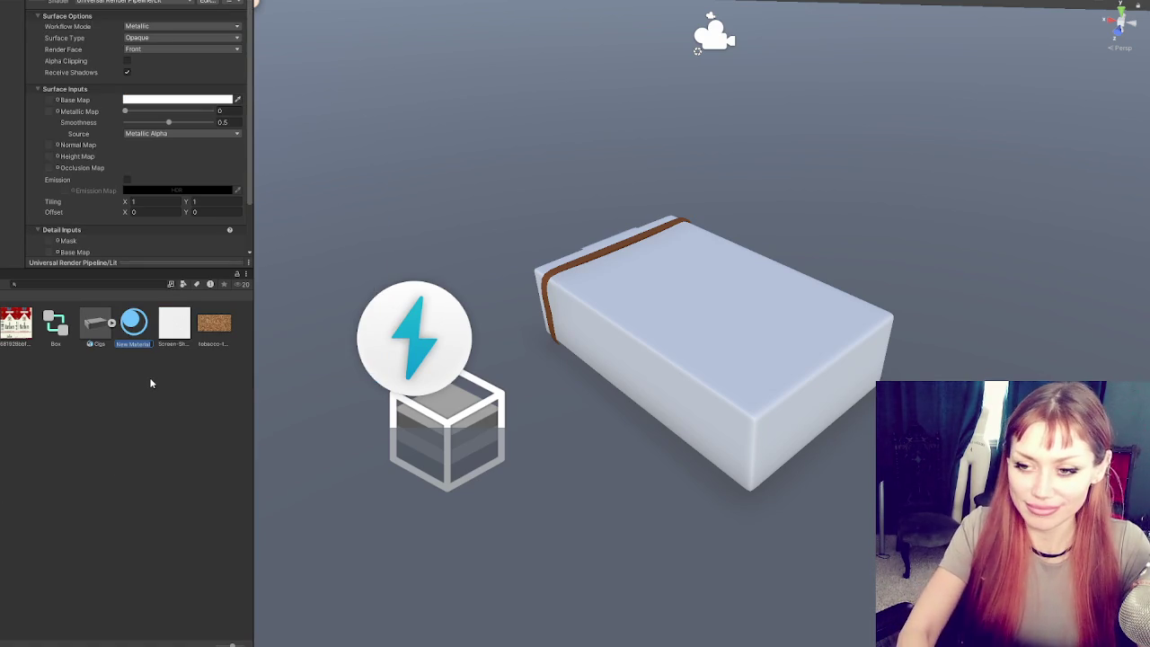
type("Cig Box")
key("Return")
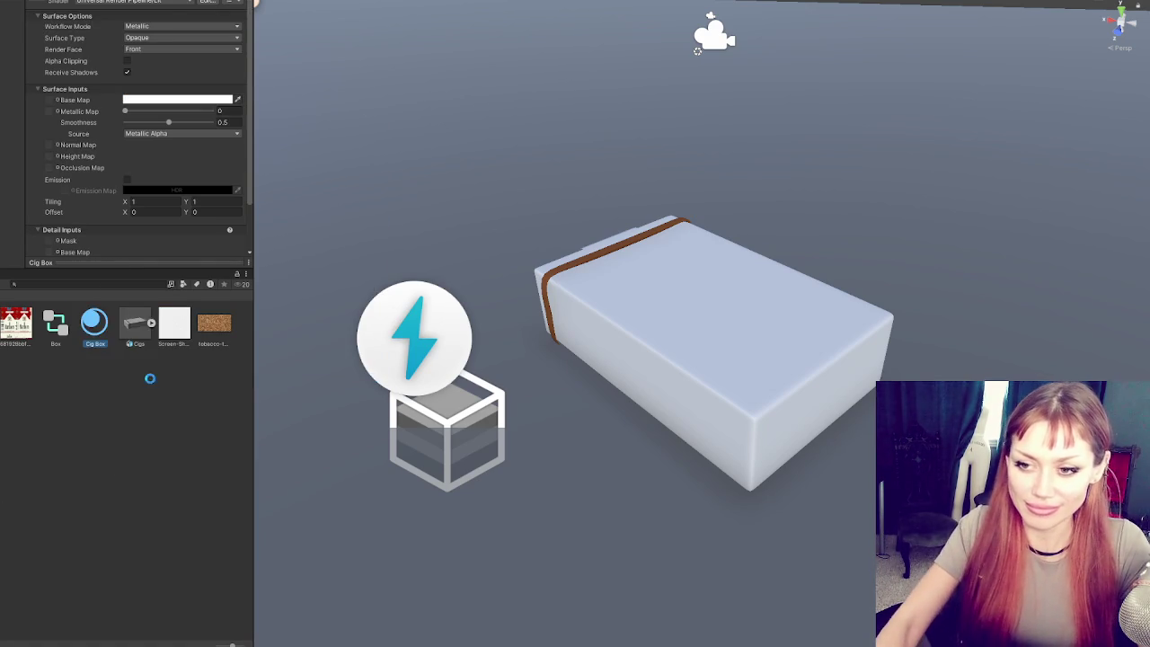
key("ctrl+d")
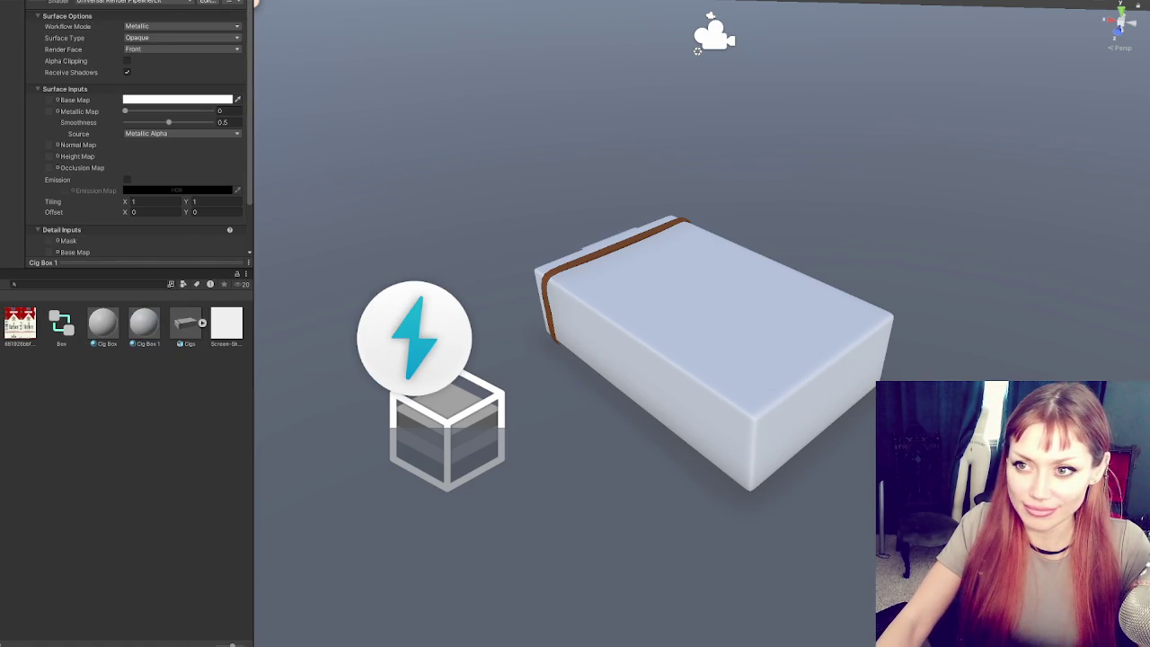
- Put the cigarette pack texture into Cig Box's Base Map and apply the material to the box
scroll(126, 135, "down", 2)
mouse_move(143, 324)
left_mouse_down()
mouse_move(113, 300)
mouse_move(516, 281)
mouse_move(565, 264)
left_mouse_up()
left_click(101, 323)
left_click(18, 325)
left_click_drag(18, 328, 50, 43)
left_click_drag(101, 328, 588, 323)
- Set both Cig Box materials' Smoothness to 0, then open the Cigs model asset's context menu
left_click(143, 323, "shift")
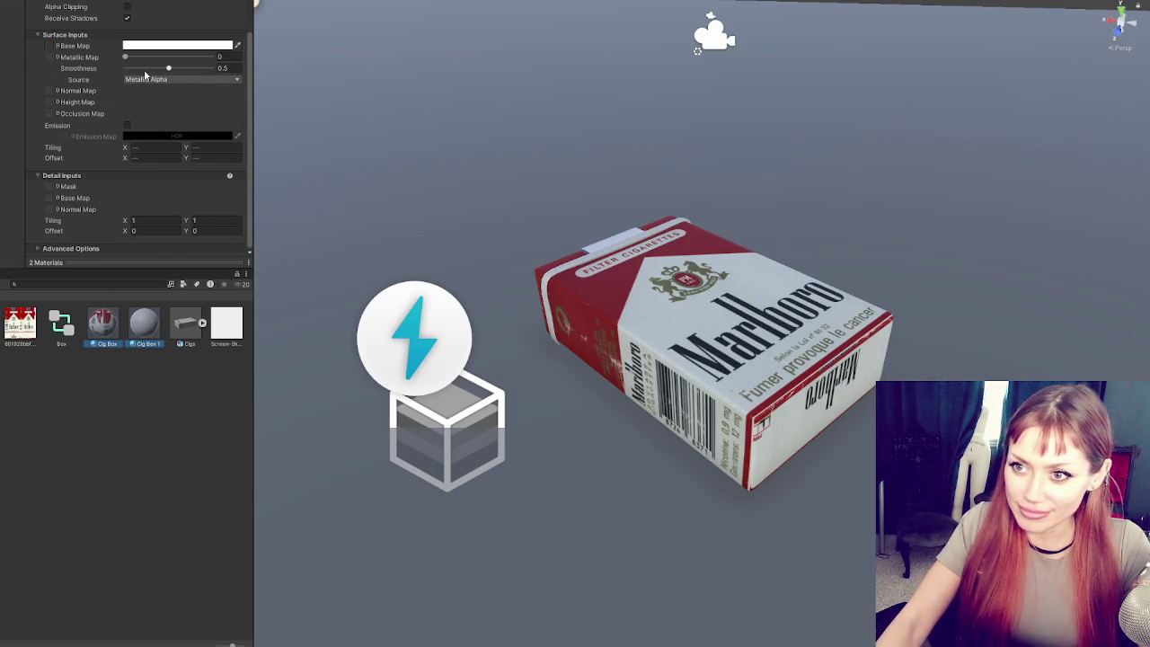
left_click_drag(169, 68, 121, 69)
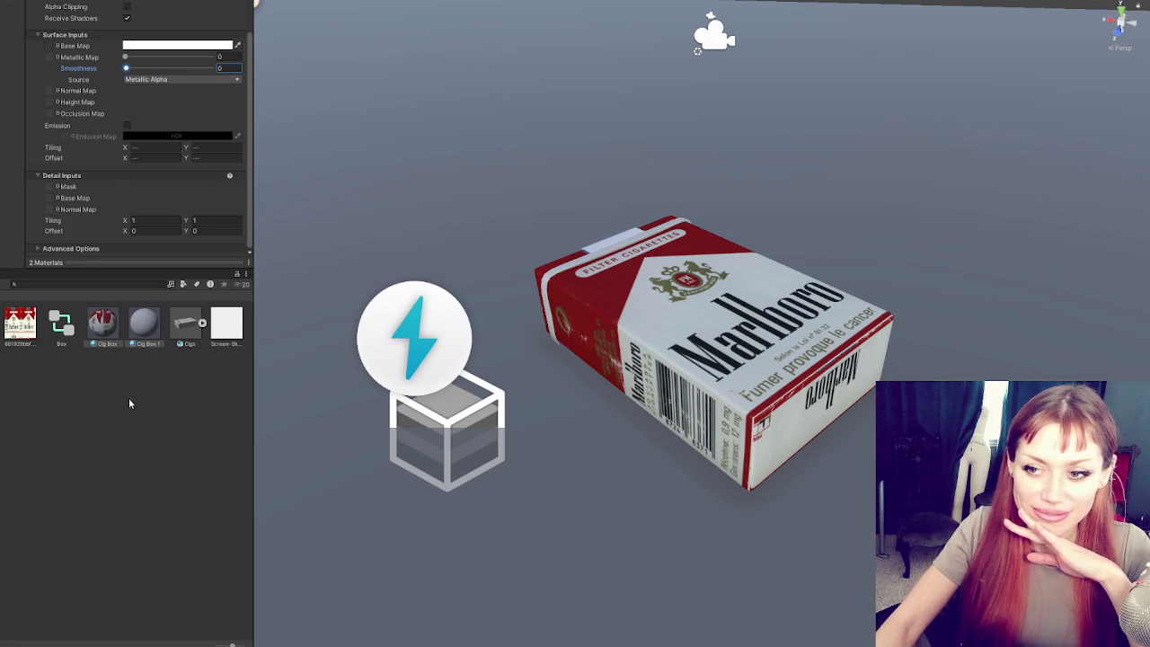
right_click(177, 325)
left_click(24, 573)
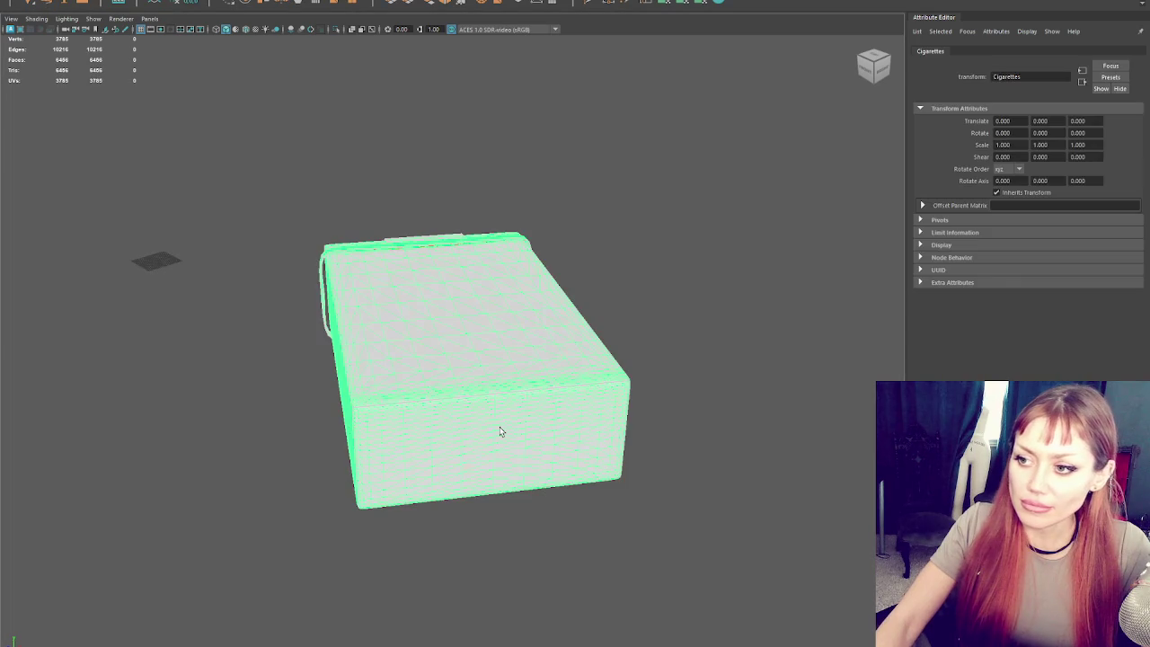
- Select the Box inside the Cigarettes group and move it toward the group's pivot
scroll(485, 396, "down", 5)
mouse_move(482, 392)
left_mouse_down()
mouse_move(401, 362)
mouse_move(179, 189)
left_mouse_up()
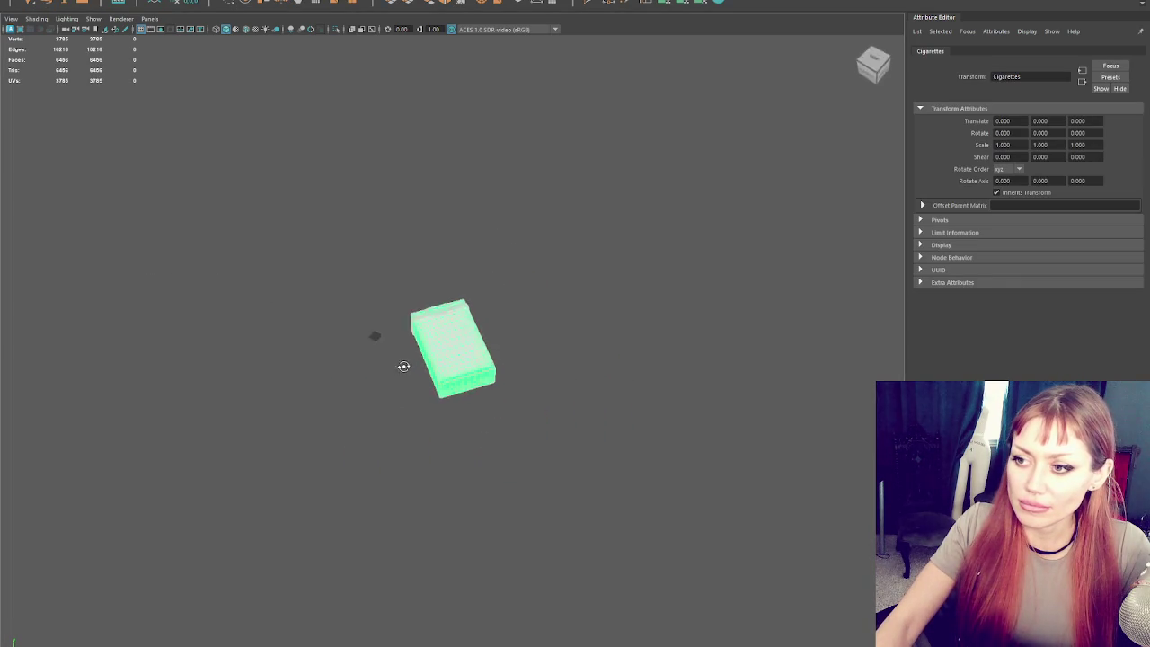
key("Down")
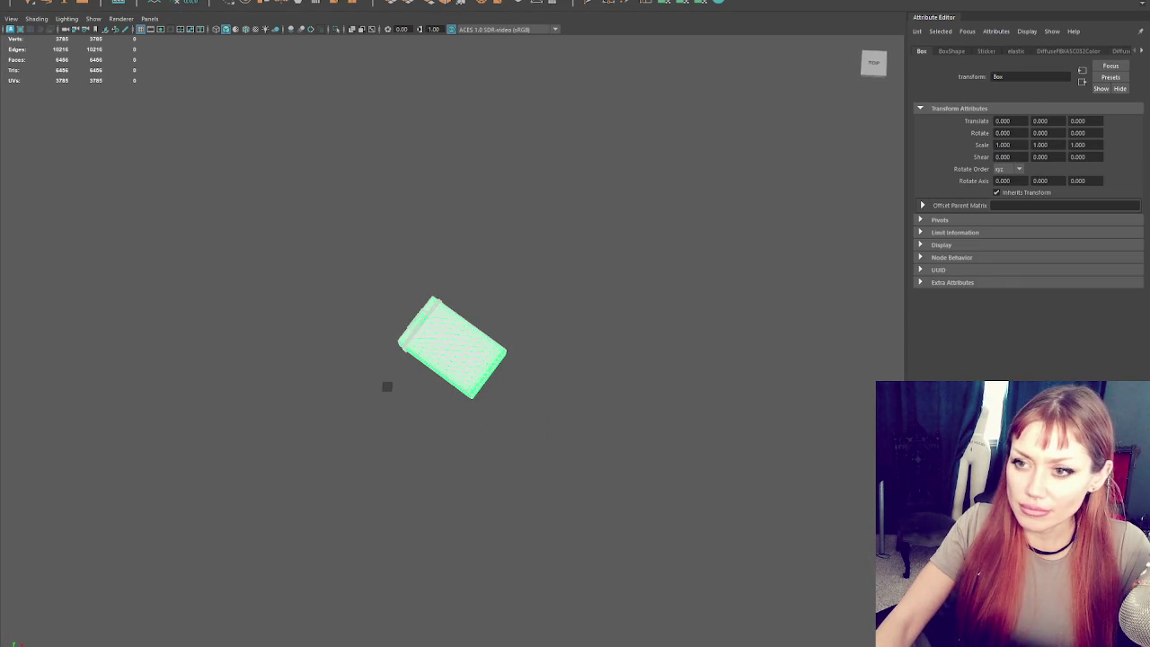
key("Up")
key("w")
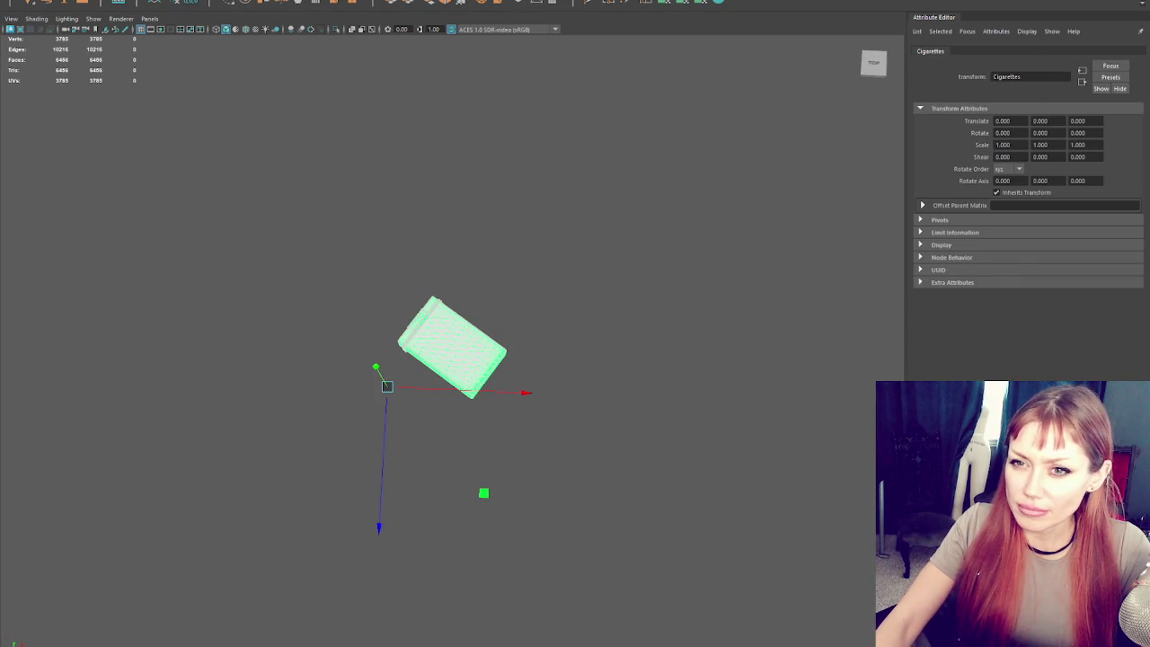
key("Down")
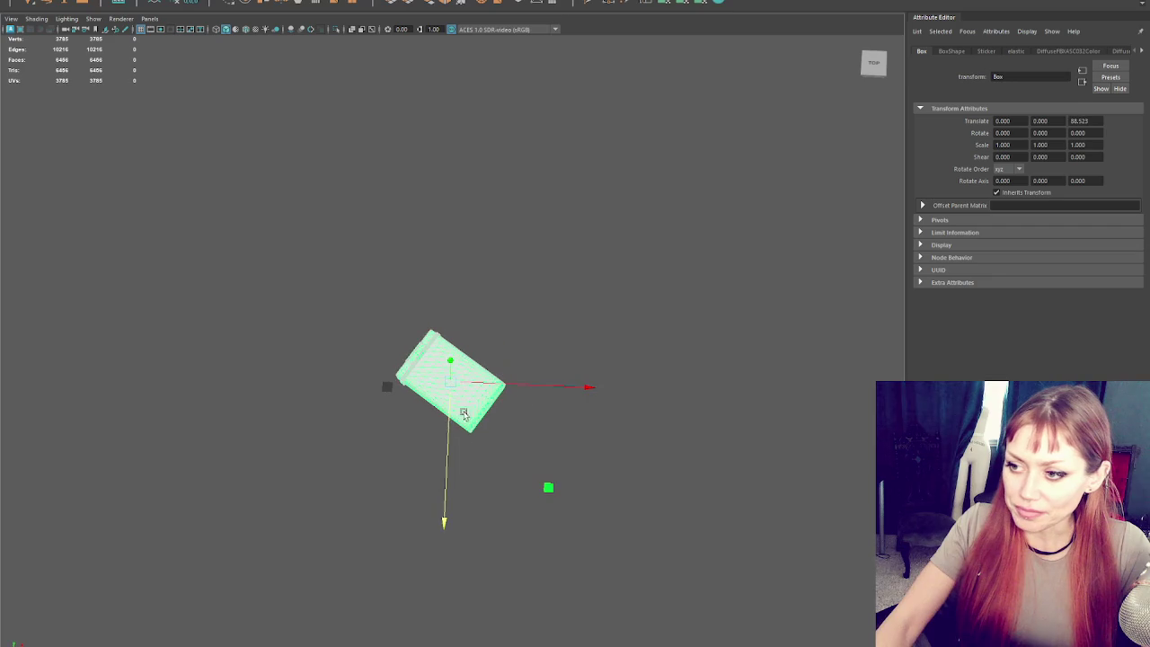
mouse_move(521, 385)
left_mouse_down()
mouse_move(457, 392)
mouse_move(431, 411)
mouse_move(511, 356)
mouse_move(449, 315)
mouse_move(449, 211)
mouse_move(296, 239)
mouse_move(125, 239)
left_mouse_up()
- Scale the Box down to 0.003 and slide it into place along Z and Y
key("w")
mouse_move(449, 243)
left_mouse_down()
mouse_move(422, 244)
mouse_move(419, 223)
mouse_move(411, 244)
mouse_move(457, 266)
mouse_move(435, 361)
mouse_move(173, 347)
left_mouse_up()
key("f")
key("w")
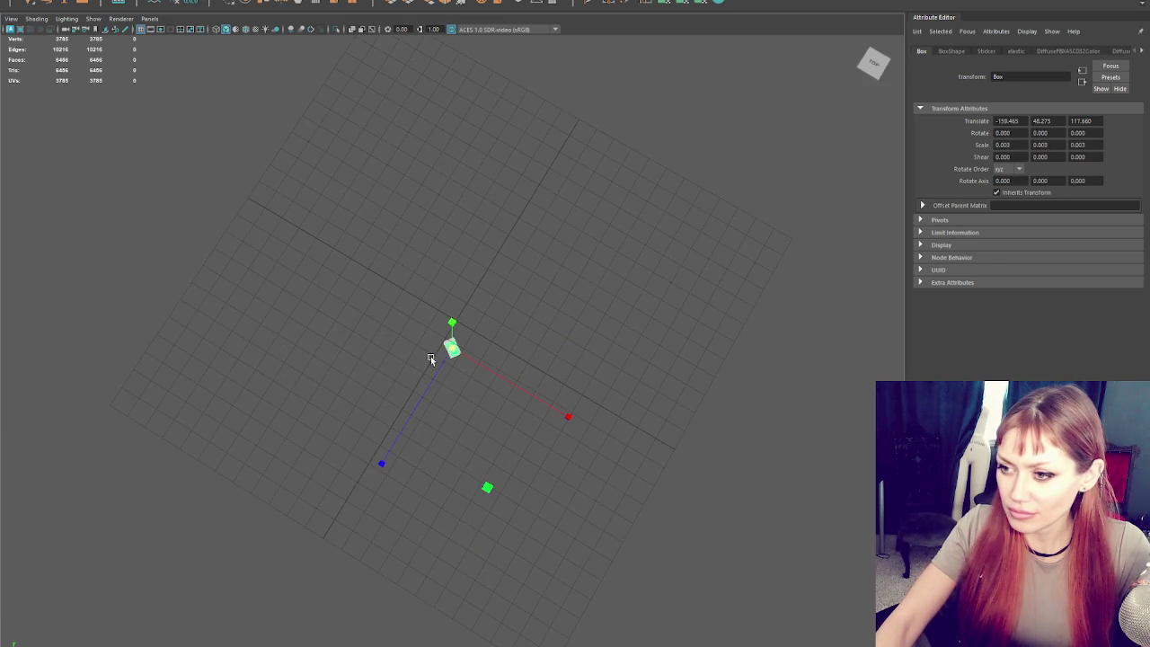
left_click_drag(438, 376, 457, 359)
left_click_drag(465, 313, 467, 297)
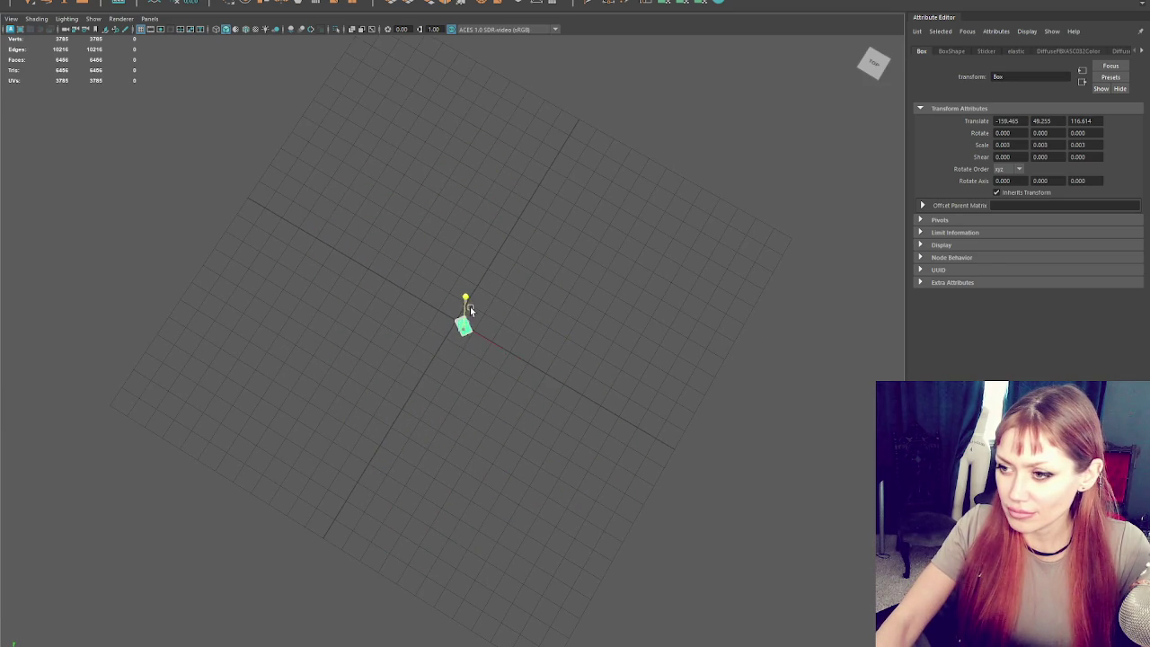
key("f")
mouse_move(551, 354)
left_mouse_down()
mouse_move(449, 351)
mouse_move(452, 296)
left_mouse_up()
scroll(513, 460, "down", 3)
left_click_drag(513, 459, 500, 454)
- Rotate the Box about 53° around Y, adjust its position, and switch to four-view layout
key("e")
left_click_drag(492, 509, 563, 494)
key("w")
mouse_move(426, 410)
left_mouse_down()
mouse_move(448, 409)
mouse_move(483, 367)
left_mouse_up()
scroll(533, 403, "up", 5)
left_click_drag(534, 404, 514, 353)
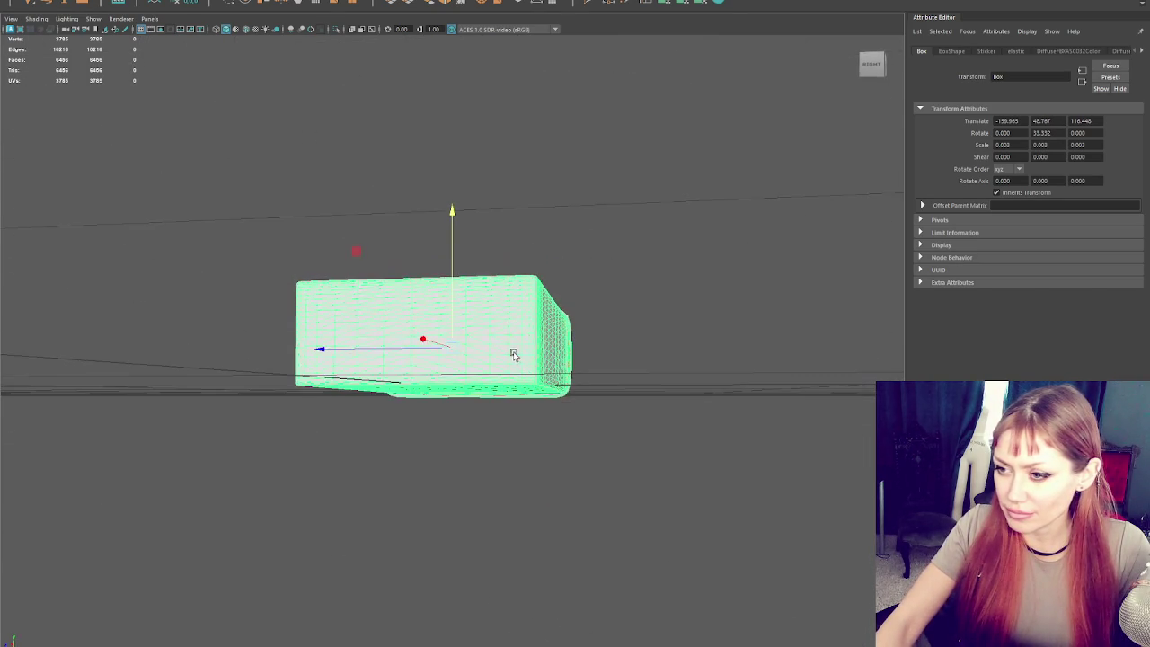
key("space")
scroll(247, 526, "up", 3)
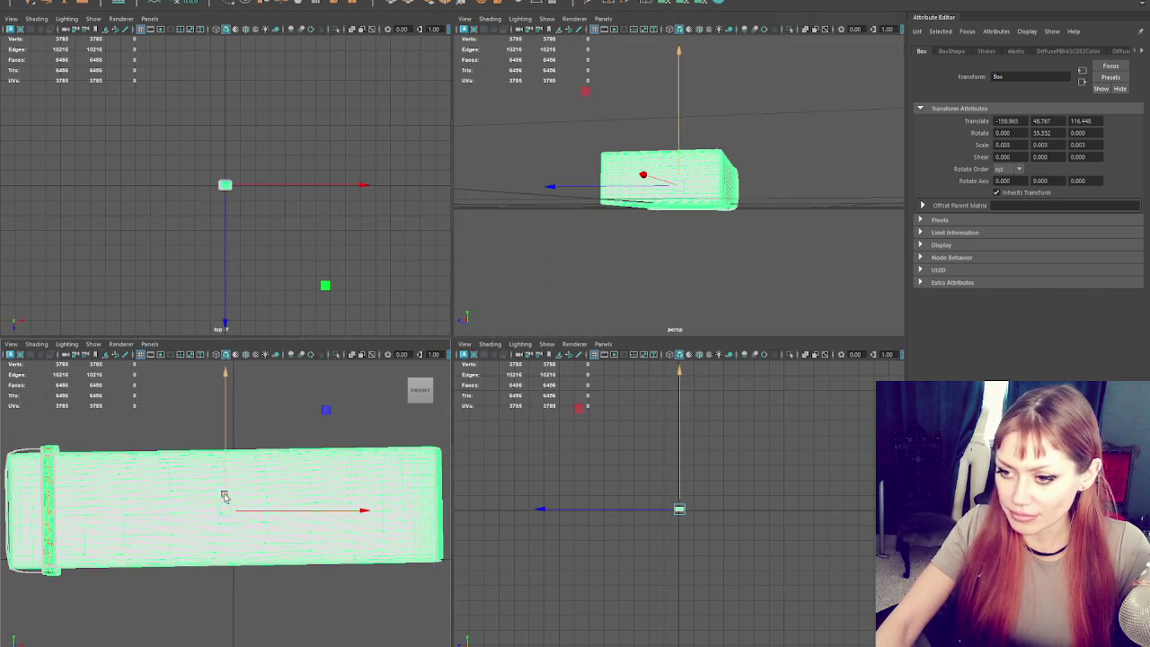
- Fine-tune the box's height and its slight Z and Y rotation in the side and top views
left_click_drag(224, 488, 239, 473)
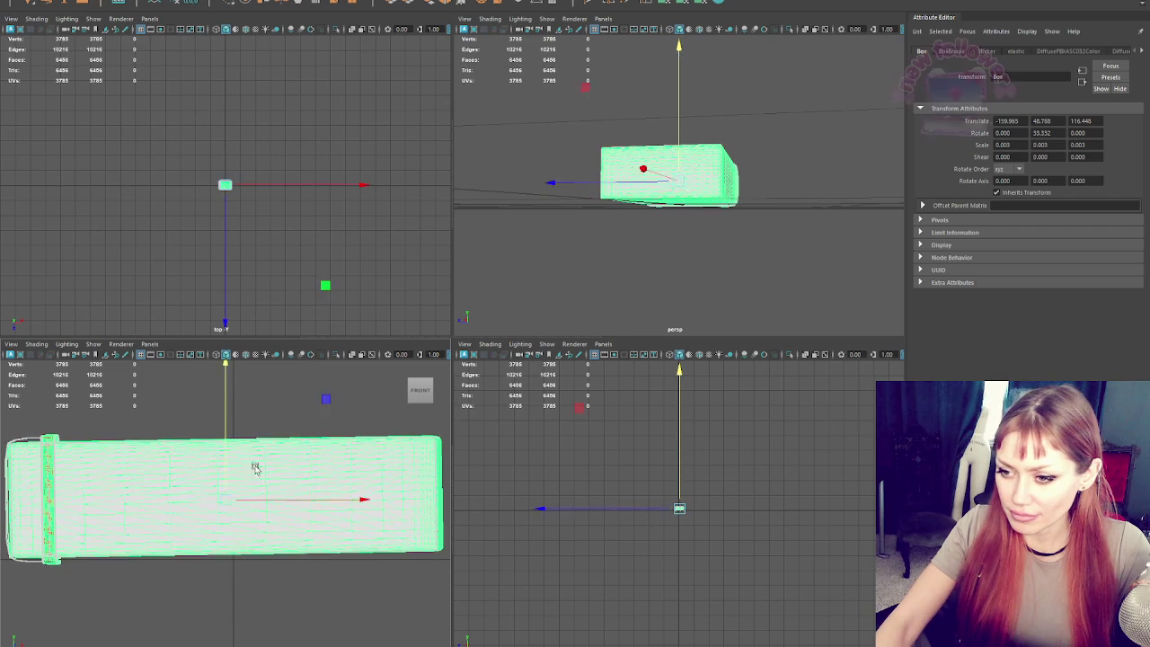
key("e")
left_click_drag(341, 603, 337, 606)
key("w")
left_click_drag(223, 475, 260, 500)
key("f")
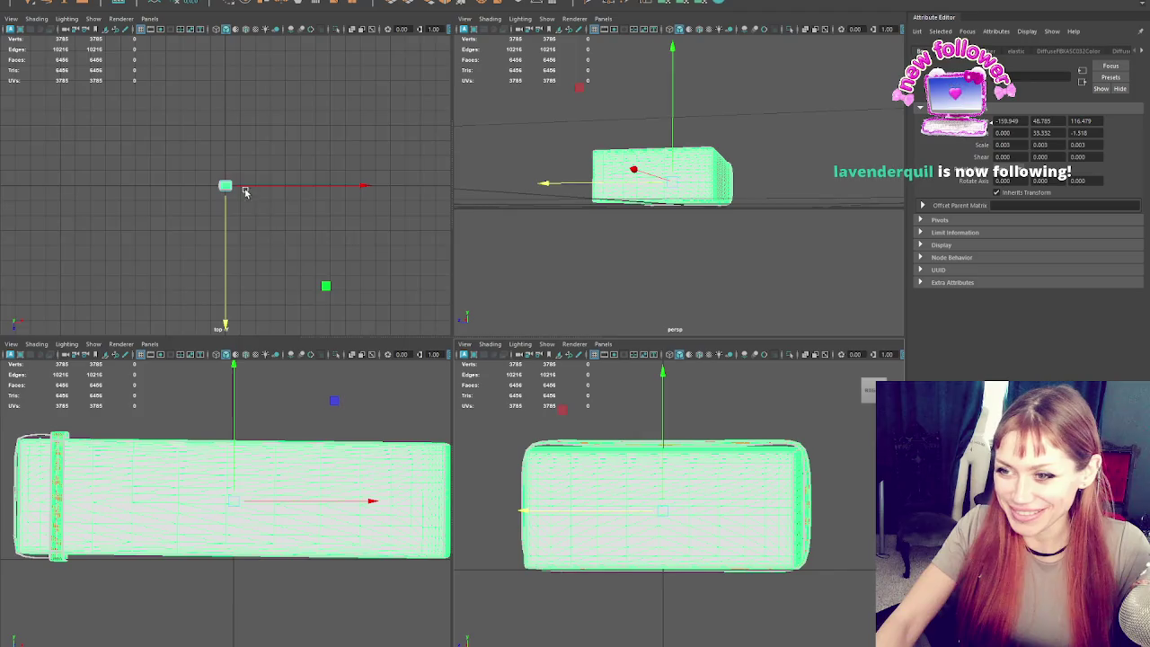
key("f")
key("e")
left_click_drag(335, 252, 349, 285)
- Freeze the box's transformations, then orbit the view and reselect the Cigarettes mesh
left_click(196, 5)
key("space")
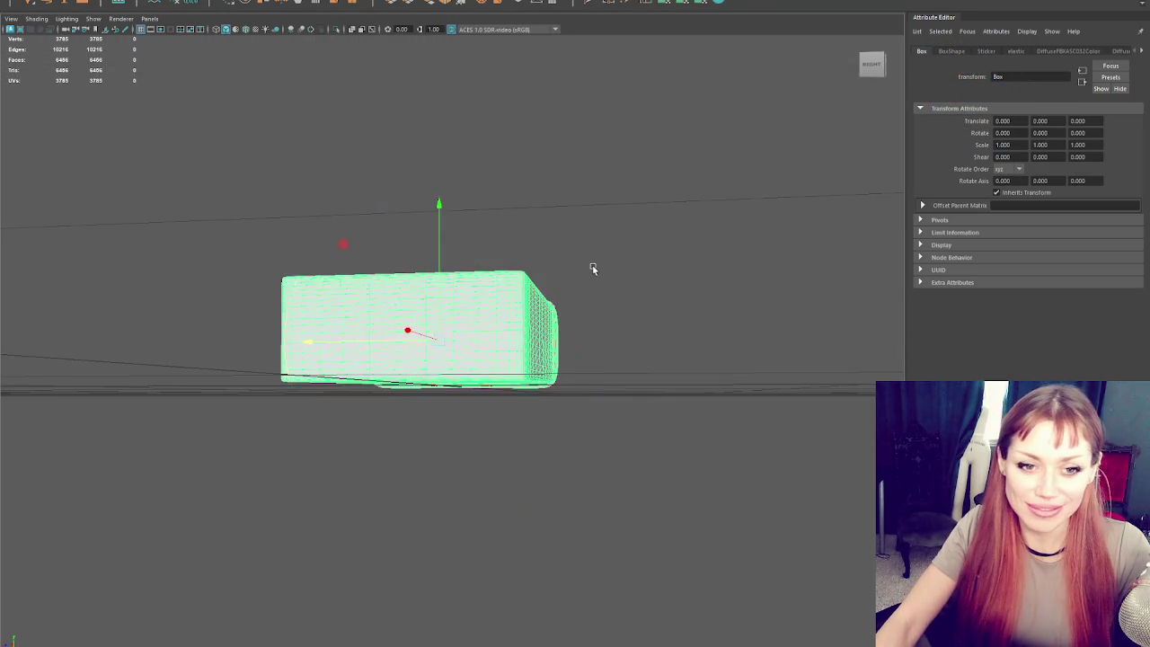
left_click(593, 267)
left_click_drag(485, 367, 473, 410)
scroll(472, 411, "down", 3)
scroll(449, 294, "up", 2)
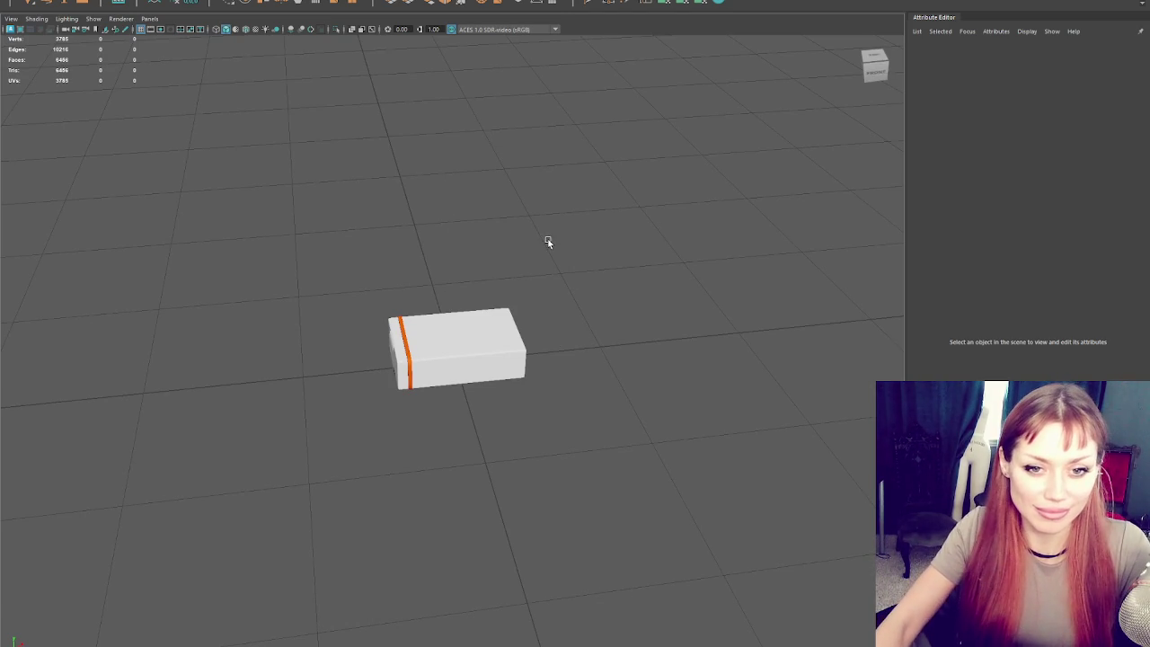
mouse_move(550, 243)
left_mouse_down()
mouse_move(572, 321)
mouse_move(504, 262)
left_mouse_up()
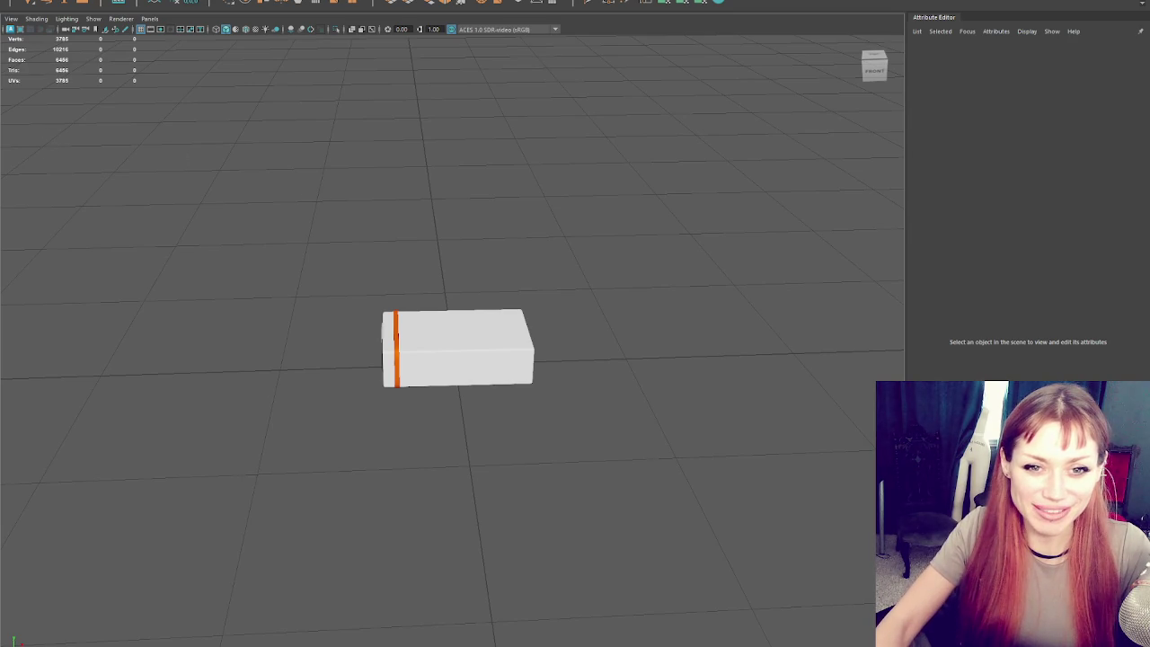
left_click(457, 349)
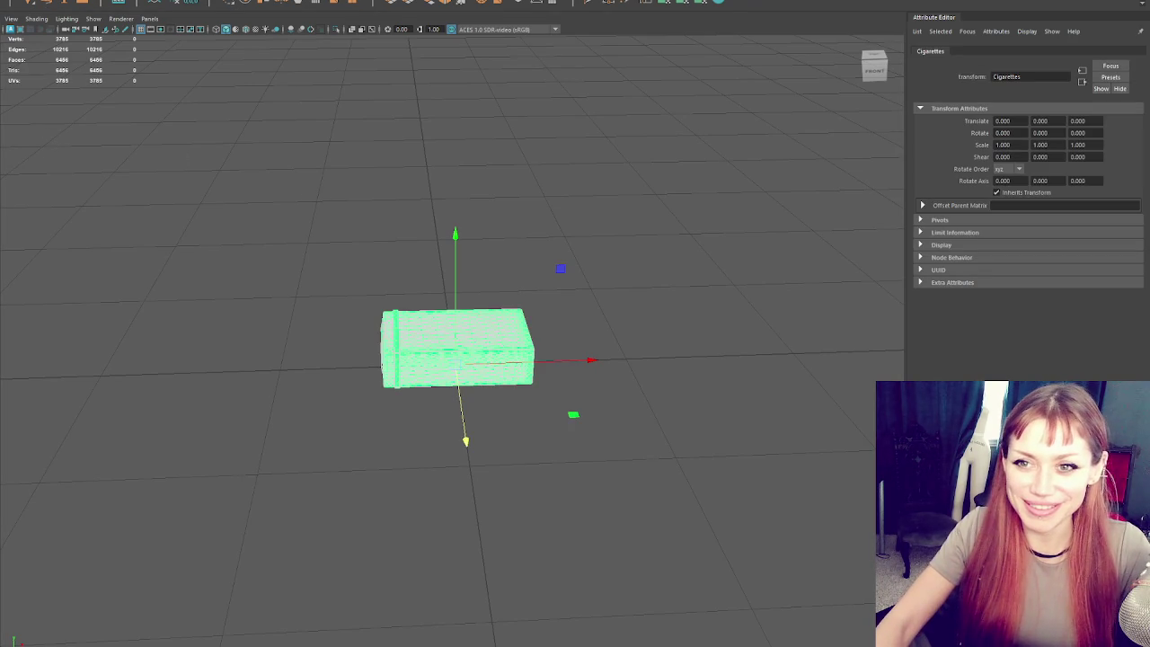
mouse_move(303, 162)
left_mouse_down()
mouse_move(487, 257)
mouse_move(511, 295)
left_mouse_up()
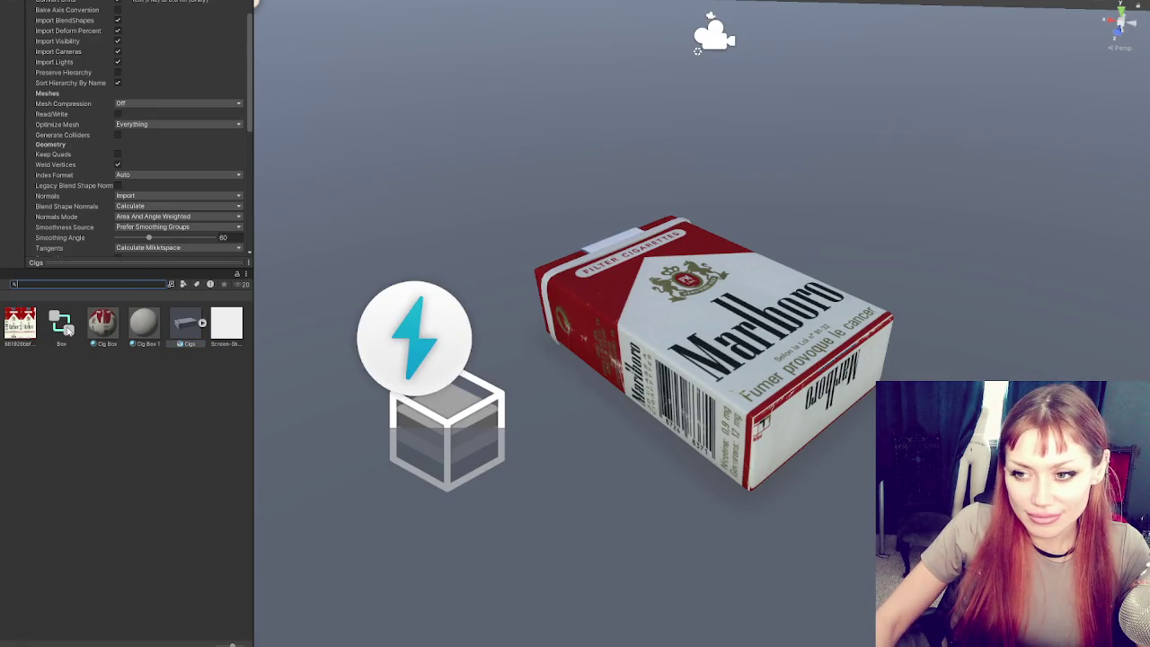
- Run a context-menu command on the Cigs asset in the Project window, triggering an asset import
right_click(196, 328)
left_click(225, 334)
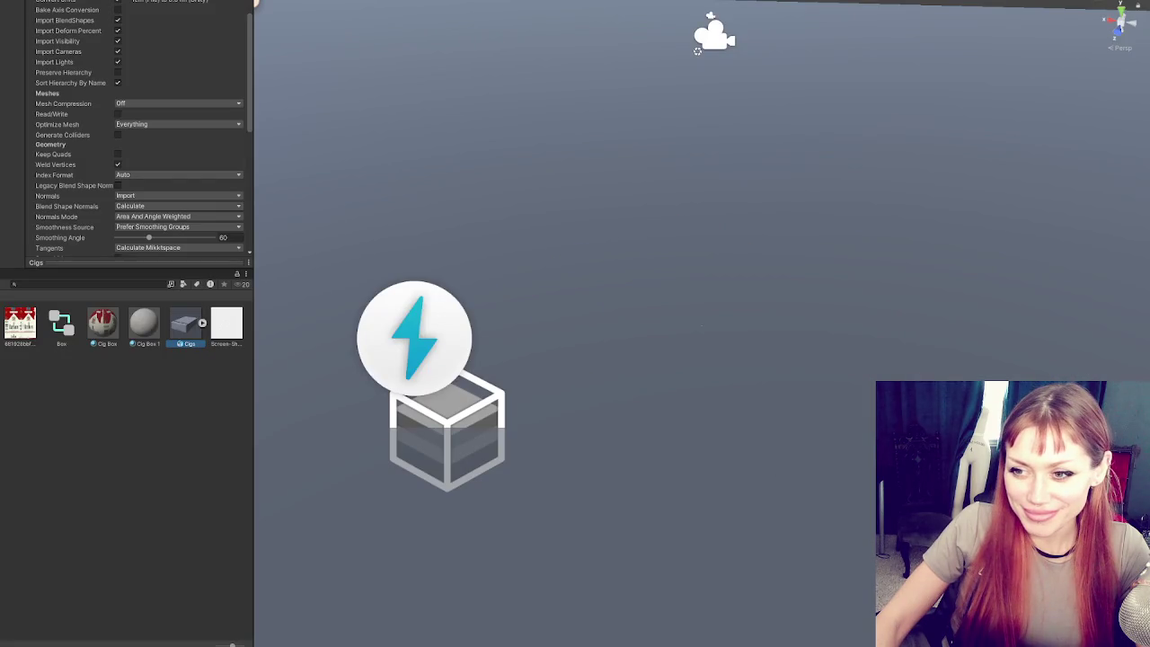
- Stop the Cigs model importing blend shapes, visibility, cameras and lights, and apply
scroll(120, 74, "up", 3)
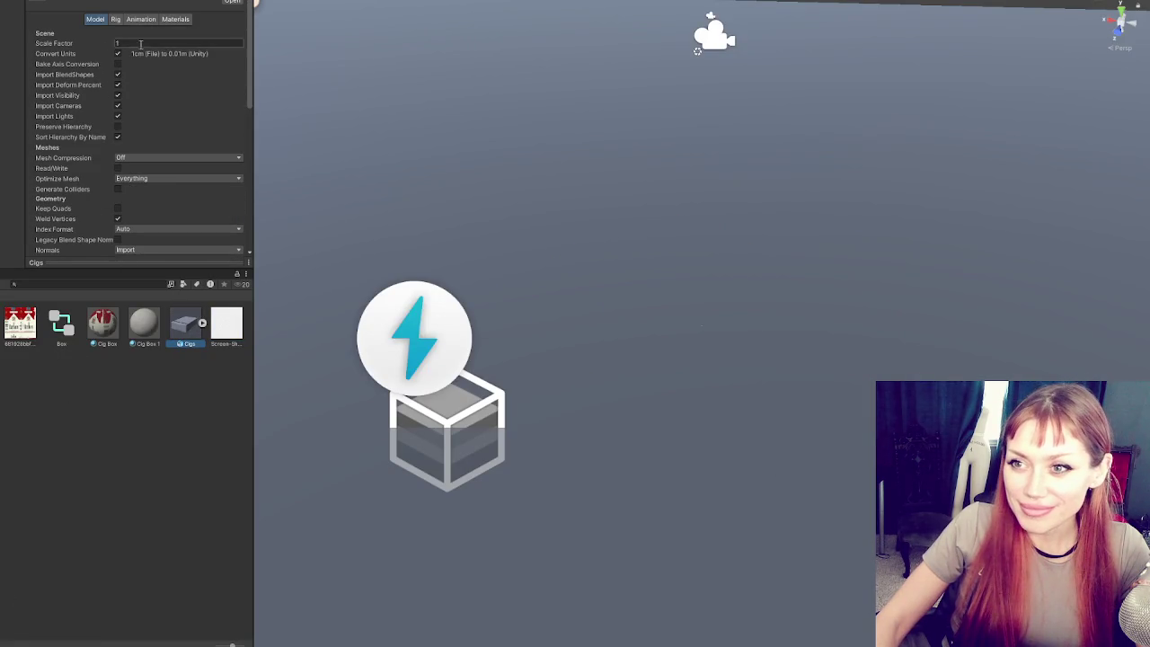
left_click(118, 74)
left_click(117, 85)
left_click(117, 95)
left_click(118, 105)
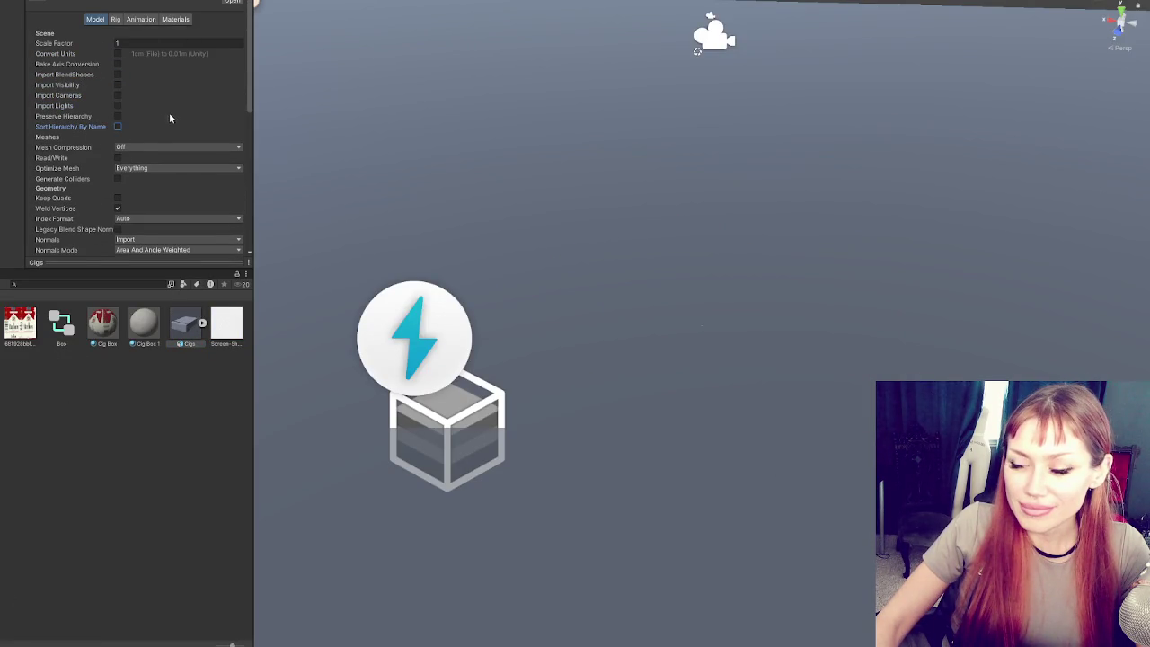
scroll(135, 60, "down", 5)
left_click(232, 160)
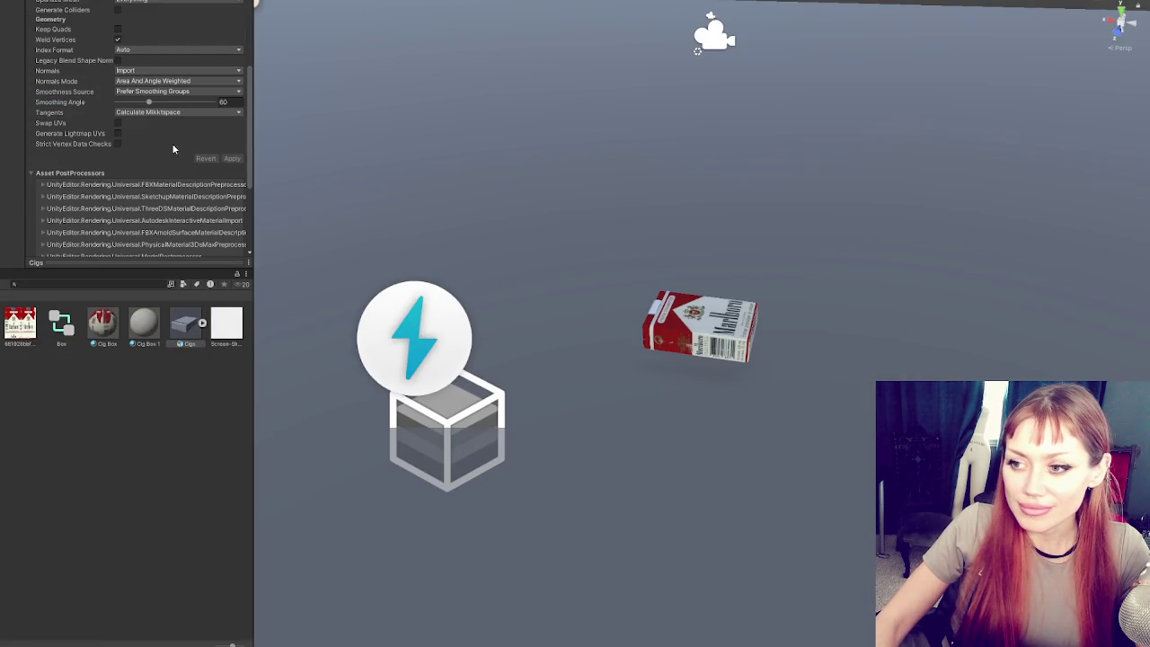
- Set the Cigs rig to None, disable animation import, and set Material Creation Mode to None
scroll(159, 125, "up", 5)
left_click(116, 18)
left_click(144, 34)
left_click(143, 43)
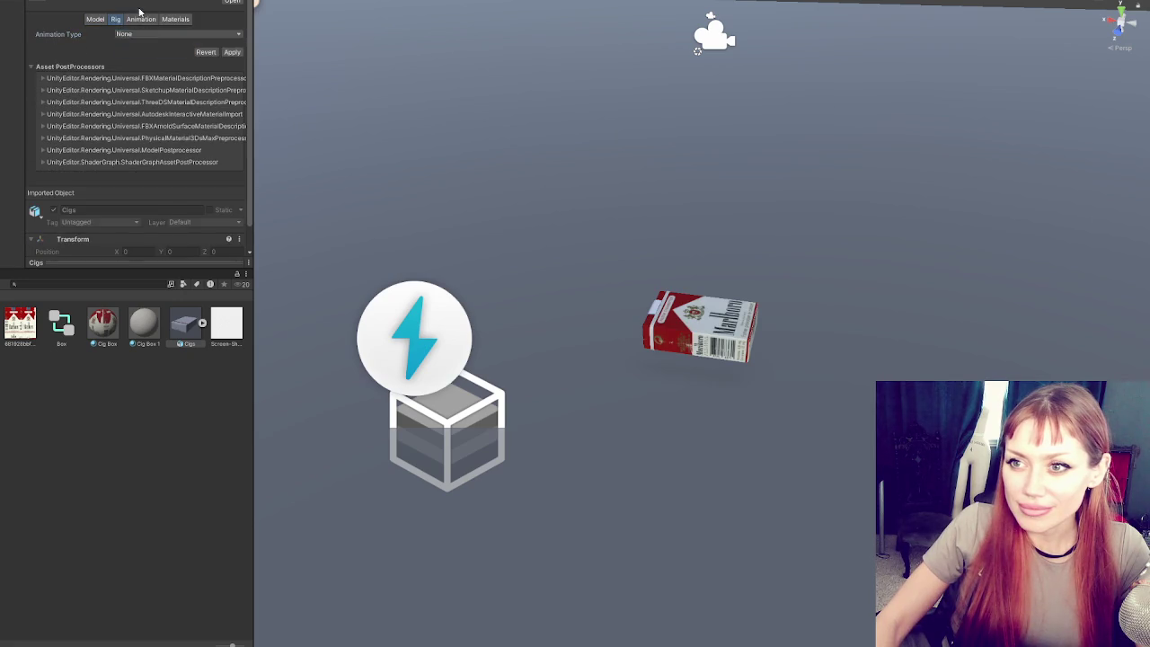
left_click(141, 19)
left_click(118, 44)
left_click(176, 19)
left_click(179, 34)
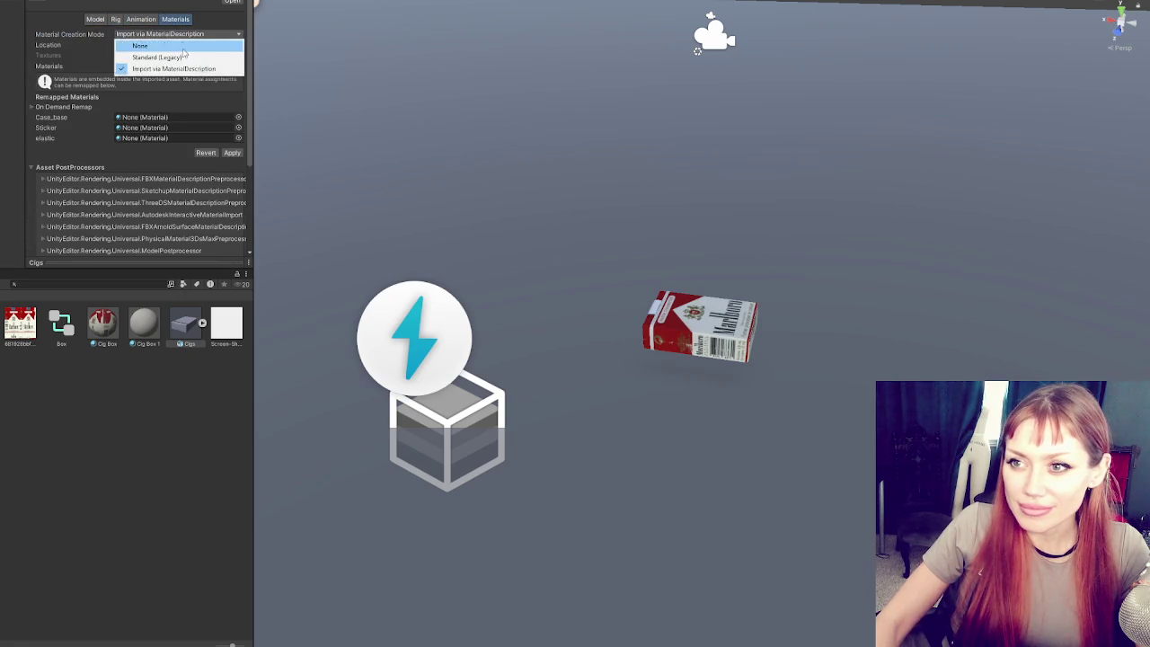
left_click(144, 42)
left_click(234, 70)
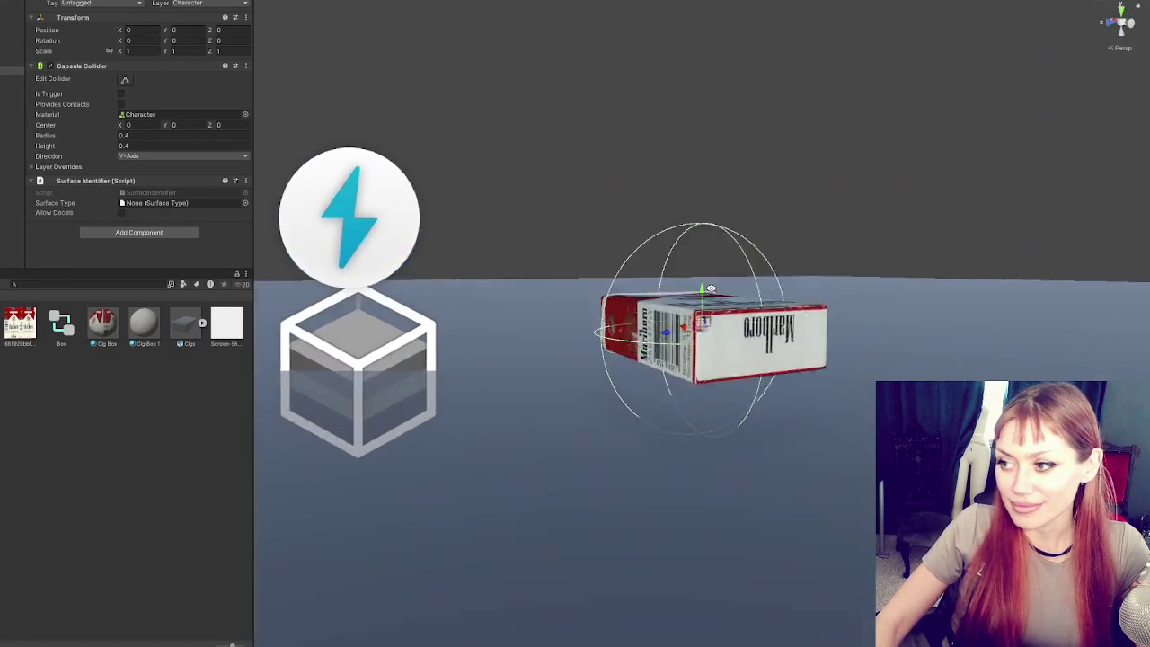
- Enable Generate Colliders and Generate Lightmap UVs on the Cigs model and apply
left_click(13, 79)
left_click(13, 63)
left_click(13, 53)
left_click(186, 323)
scroll(166, 156, "down", 8)
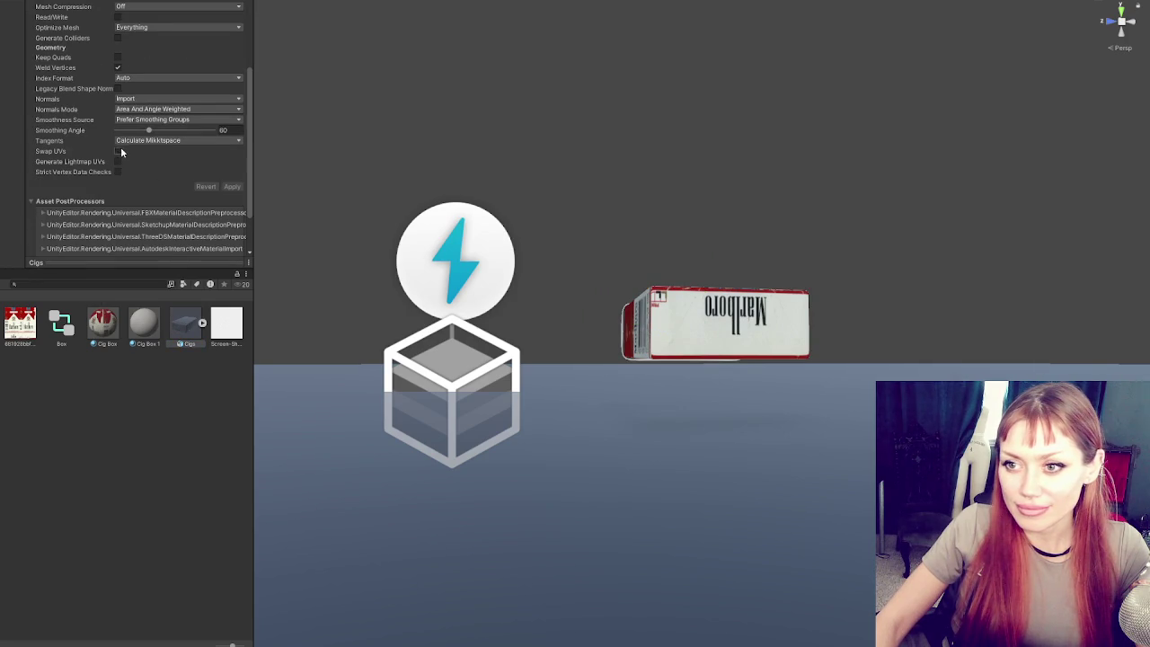
left_click(117, 162)
left_click(118, 37)
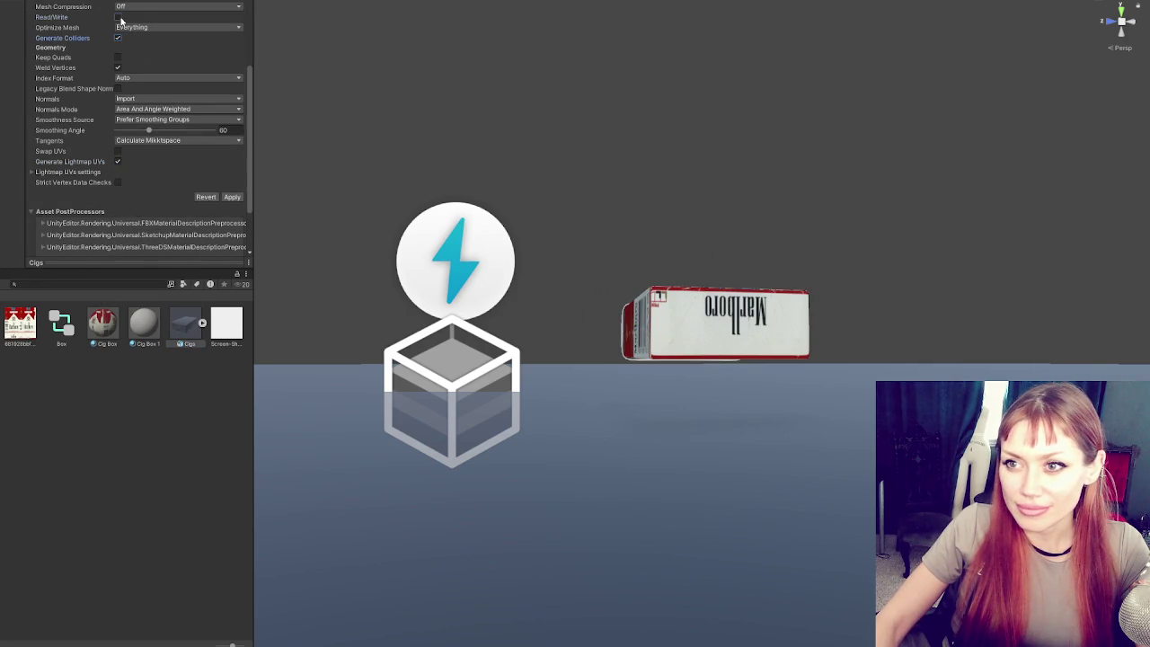
left_click(226, 196)
left_click(13, 45)
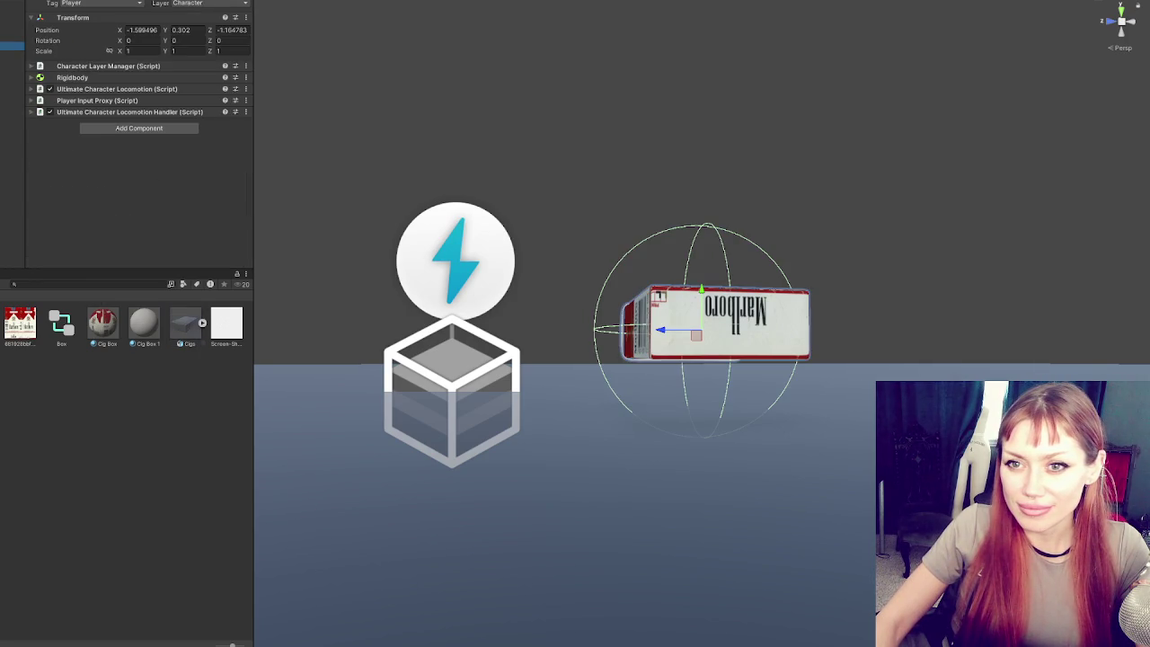
- Add a Mesh Collider component to the pack's Box object
left_click(121, 128)
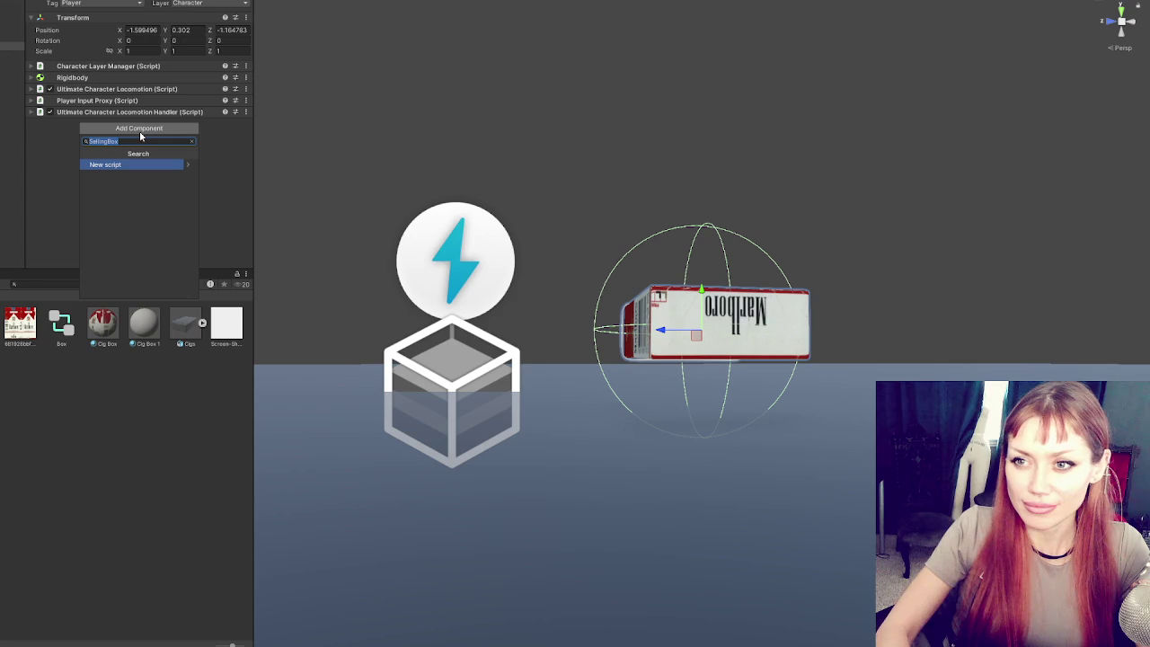
left_click(13, 50)
left_click(12, 78)
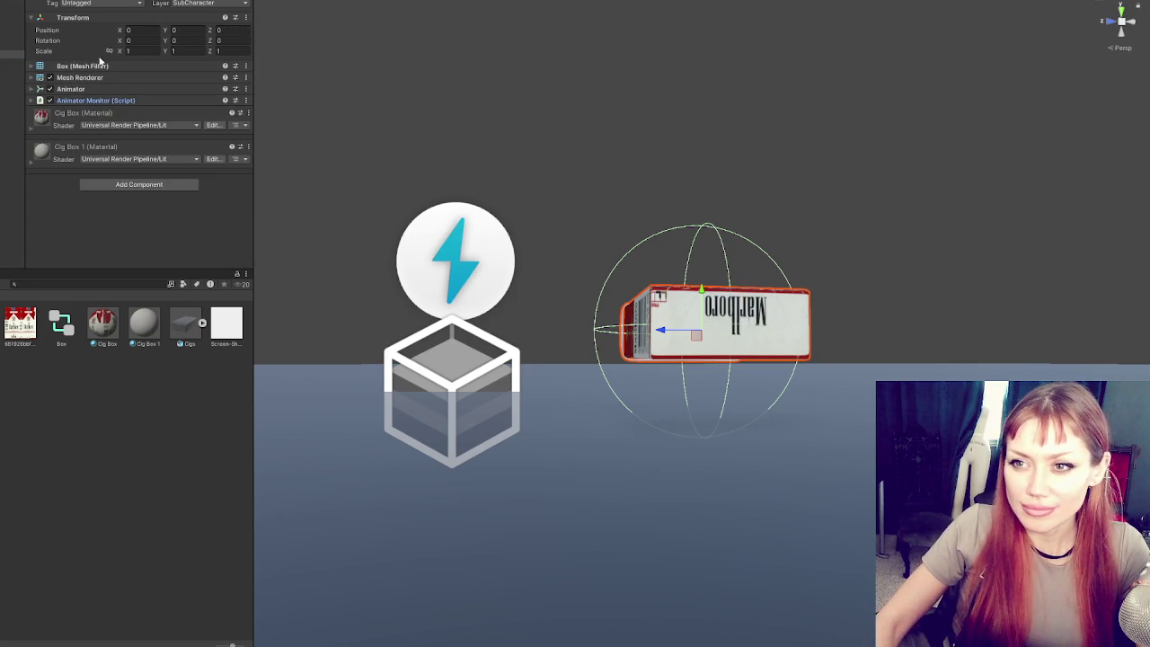
left_click(140, 184)
type("mesh")
key("Return")
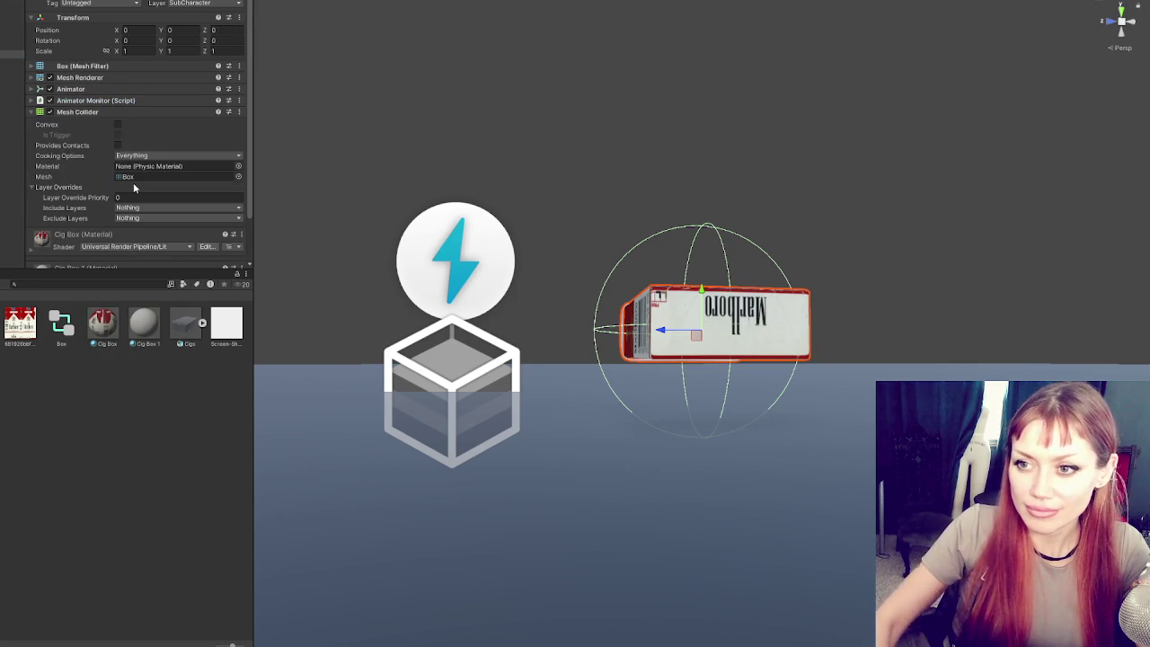
left_click(85, 111)
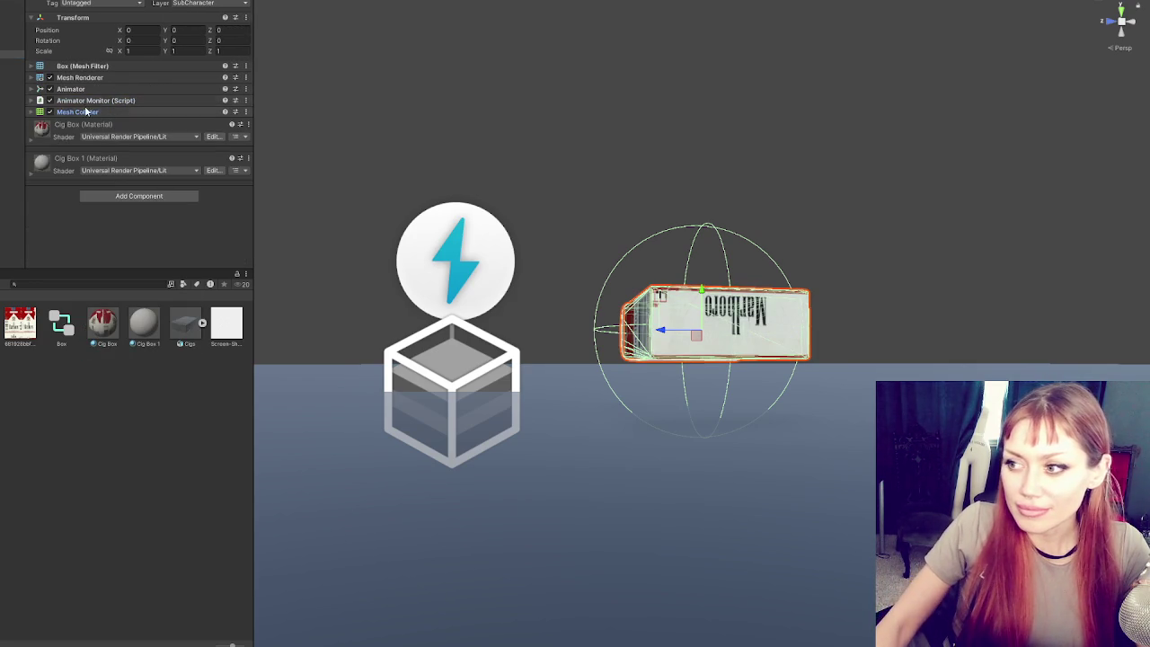
- Set the Character's capsule collider radius and height to 0.2
left_click(12, 70)
left_click(162, 134)
type("0.2")
left_click(139, 146)
type("0.2")
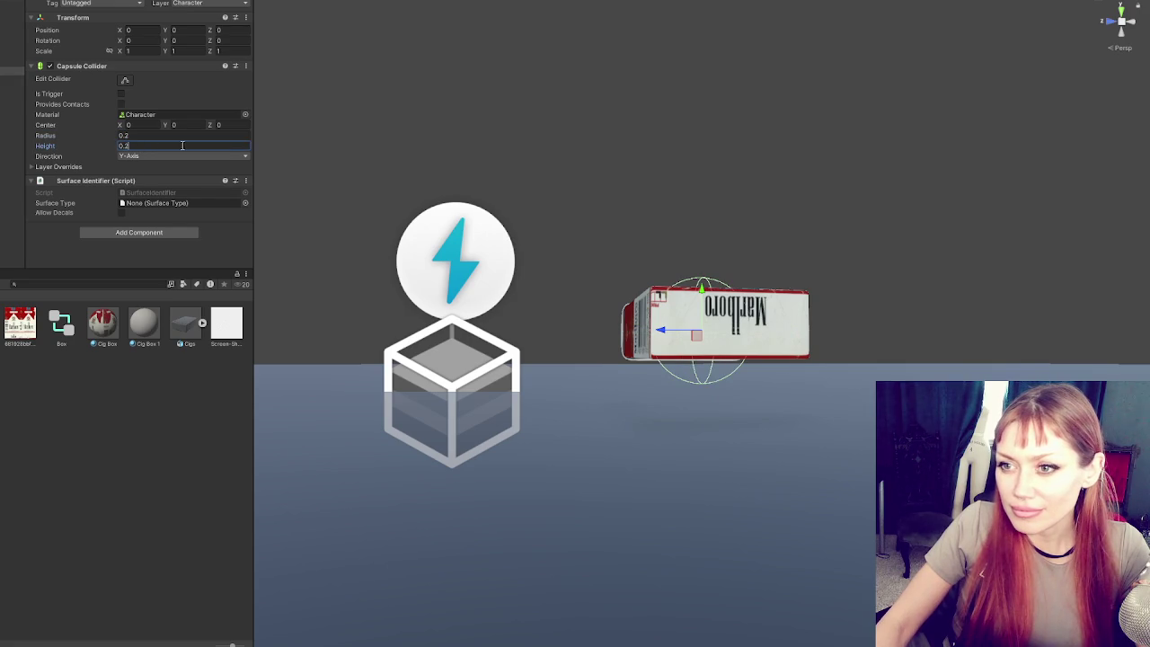
key("Return")
- Reduce the capsule collider radius and height to 0.12, then lower the Player toward the floor
left_click(131, 136)
type("0.1")
left_click(138, 145)
type("0.1")
mouse_move(556, 270)
left_mouse_down()
mouse_move(487, 267)
mouse_move(331, 226)
left_mouse_up()
type("2")
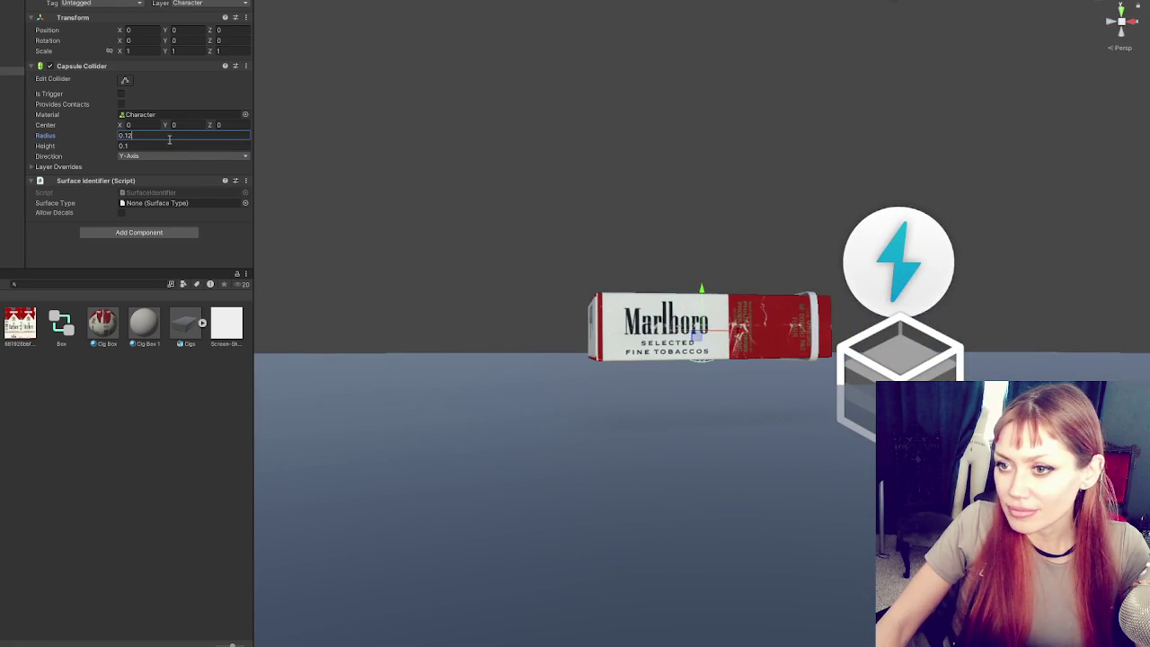
left_click(169, 144)
left_click_drag(472, 191, 665, 255)
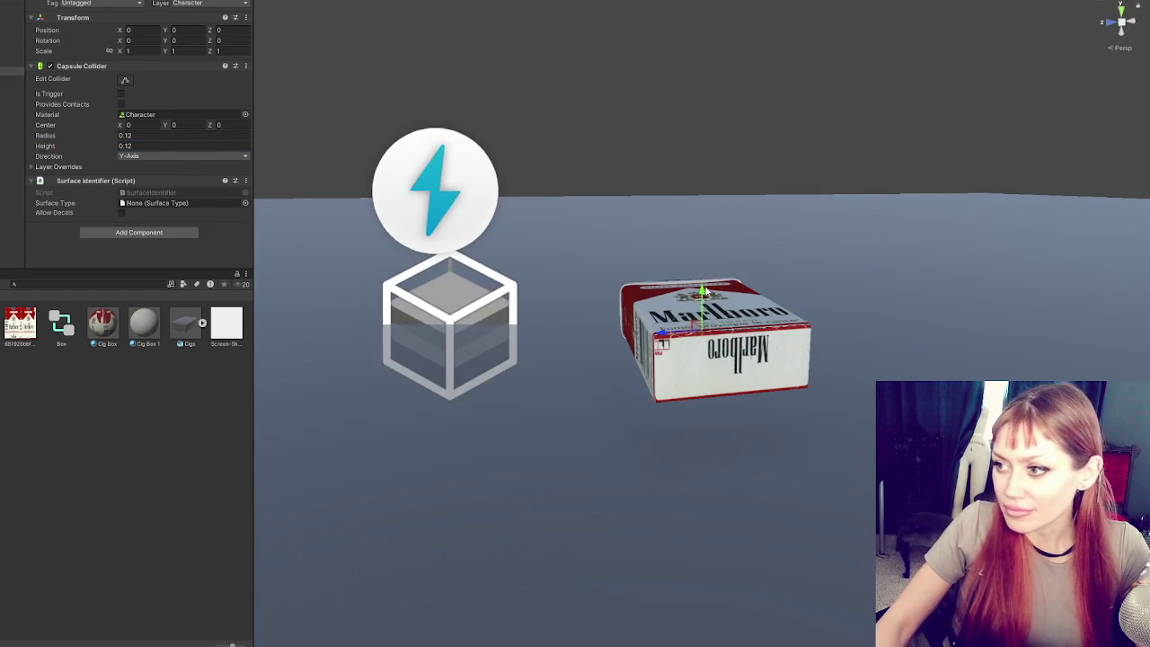
left_click(12, 54)
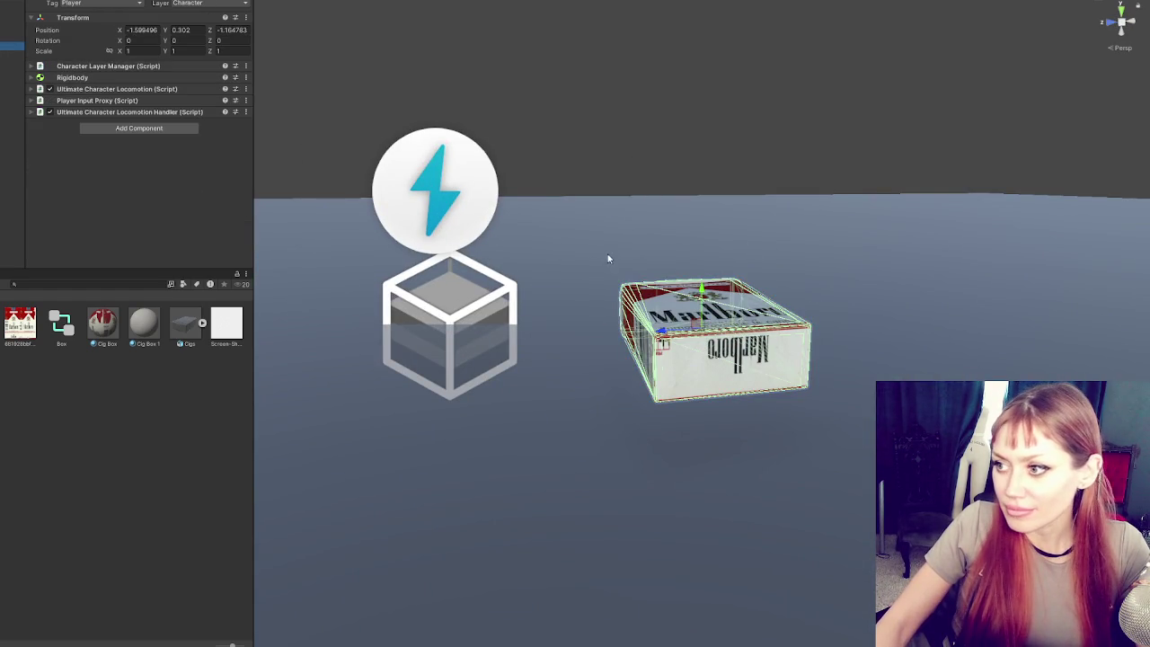
mouse_move(703, 291)
left_mouse_down()
mouse_move(706, 350)
mouse_move(716, 337)
left_mouse_up()
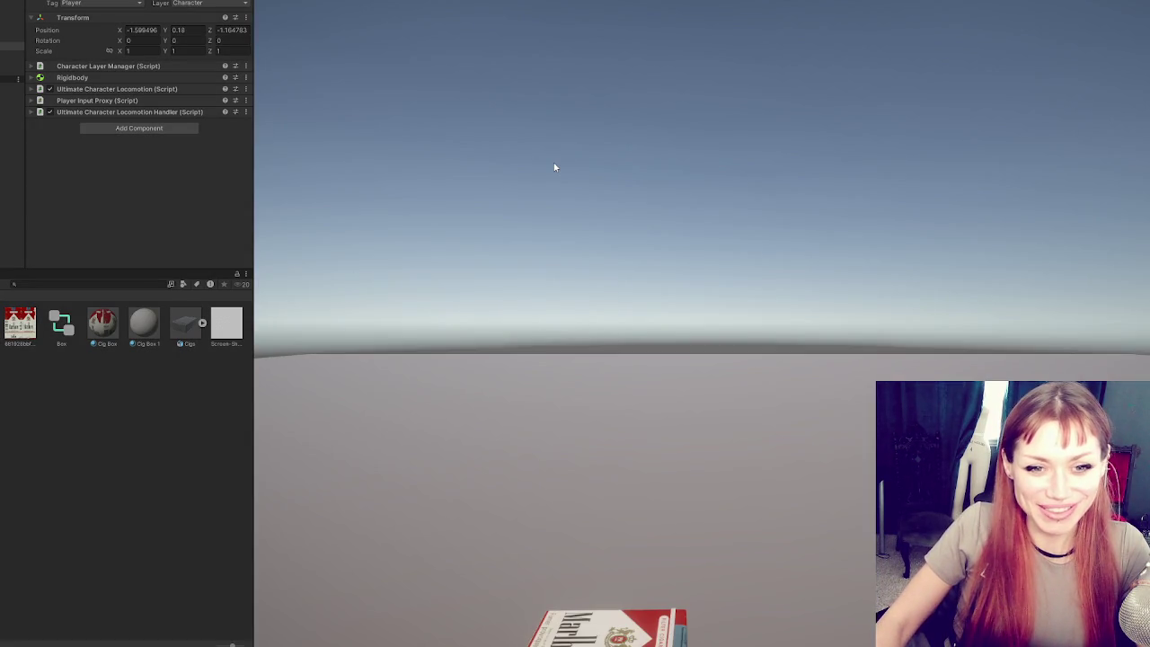
- Play-test the scene by moving the cigarette pack character around
key("w")
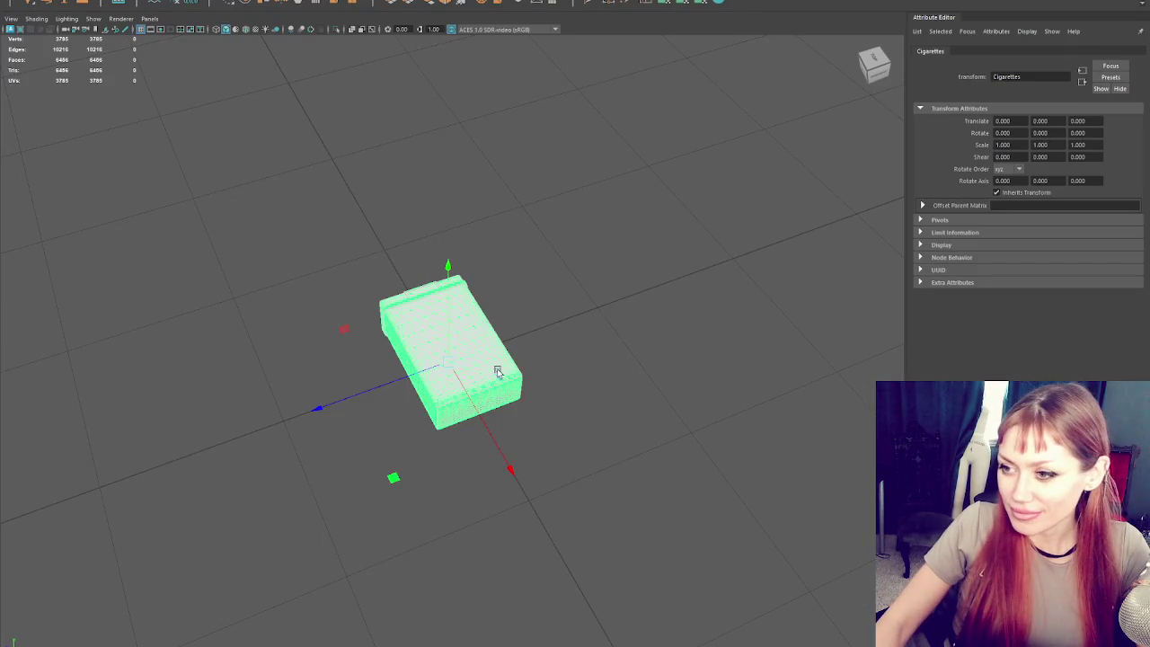
key("e")
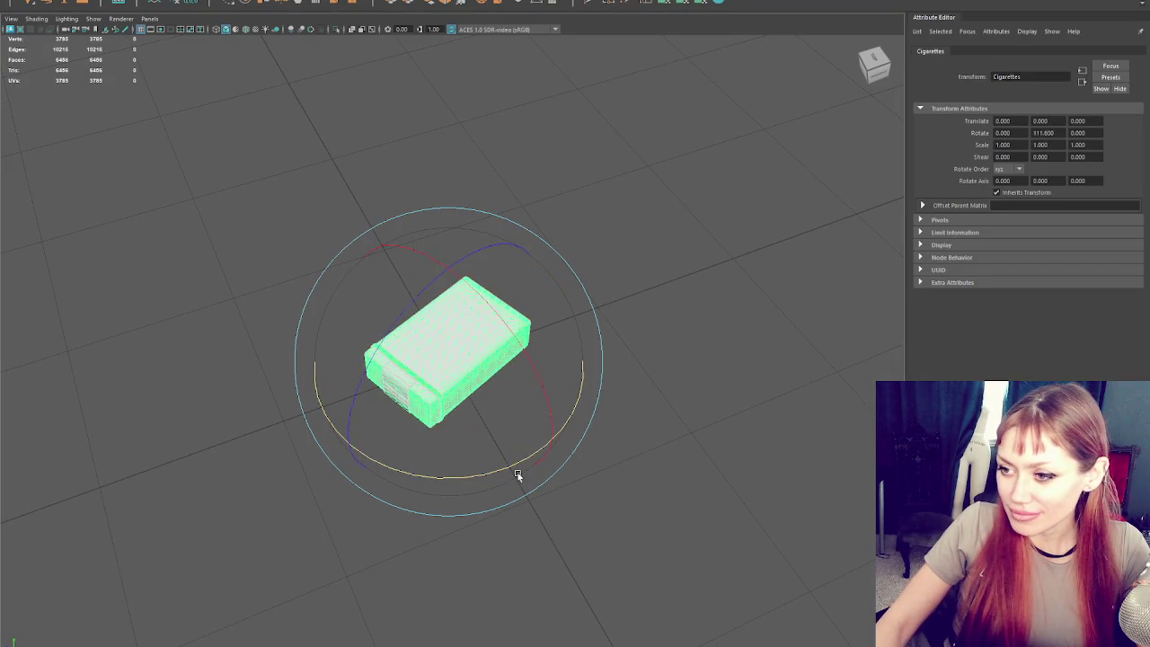
- Rotate the Cigarettes mesh 30 degrees around its Y axis in Maya
left_click_drag(489, 476, 551, 473)
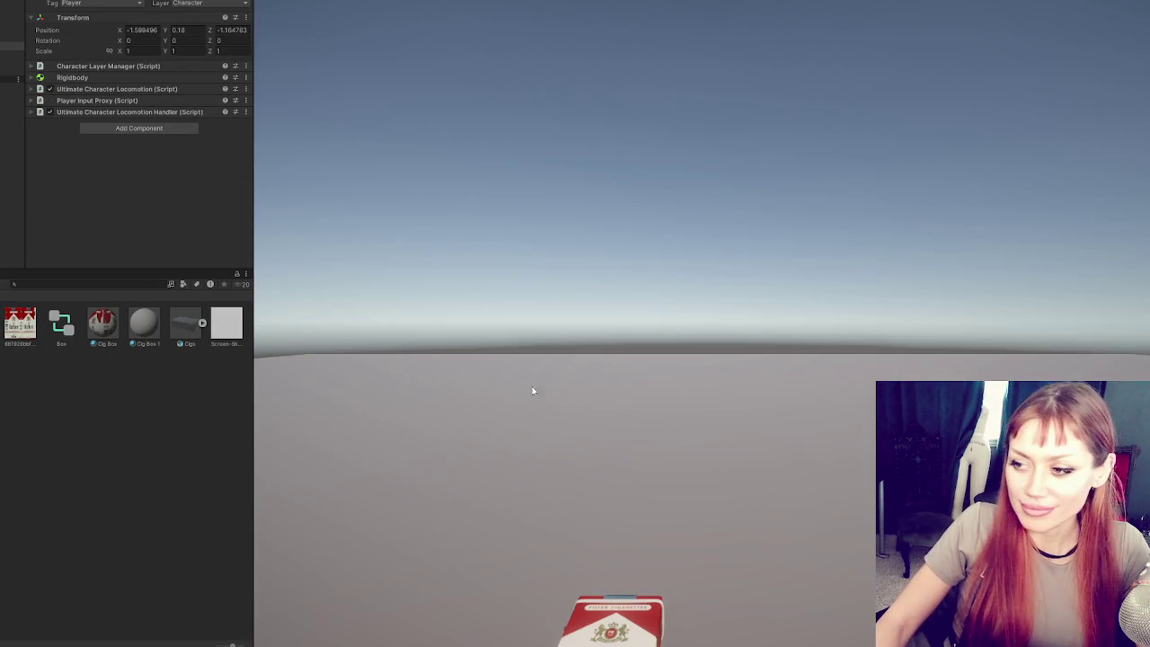
- Walk the player forward in the Game view, then exit Play mode with Ctrl+P
left_click(532, 391)
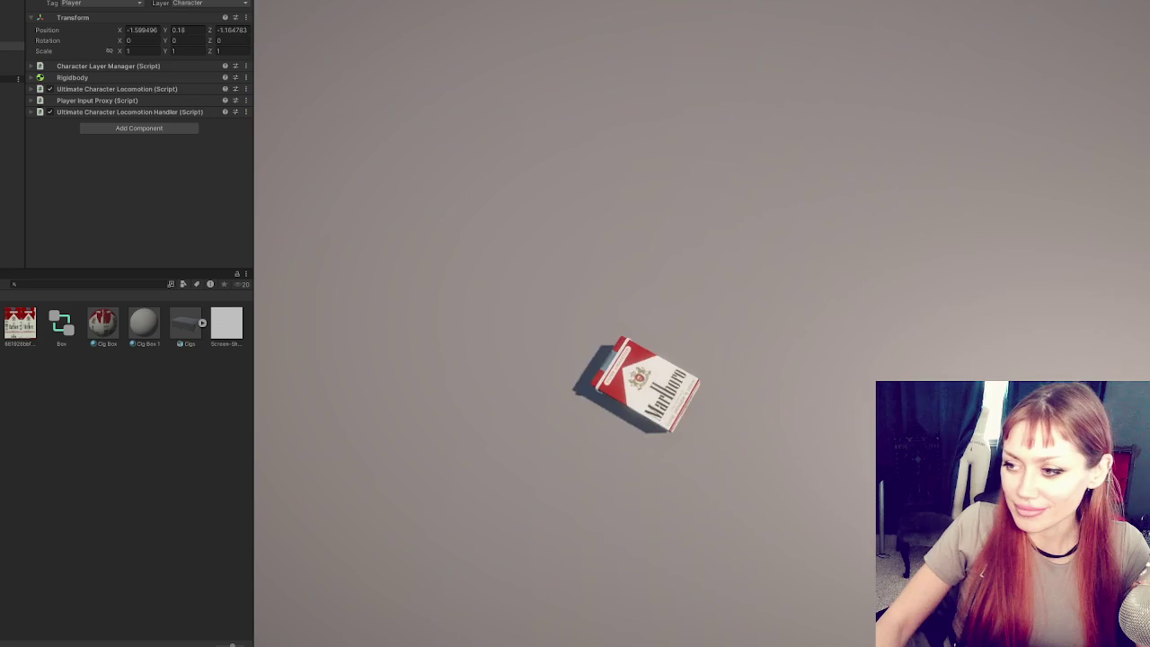
key("w")
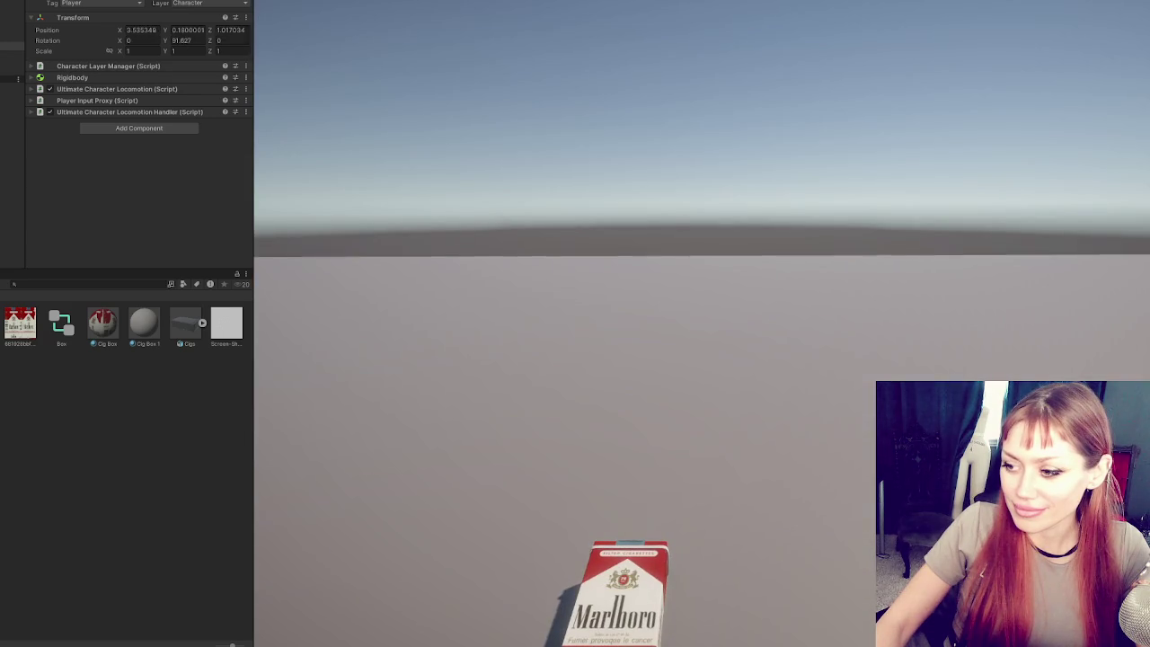
key("ctrl+p")
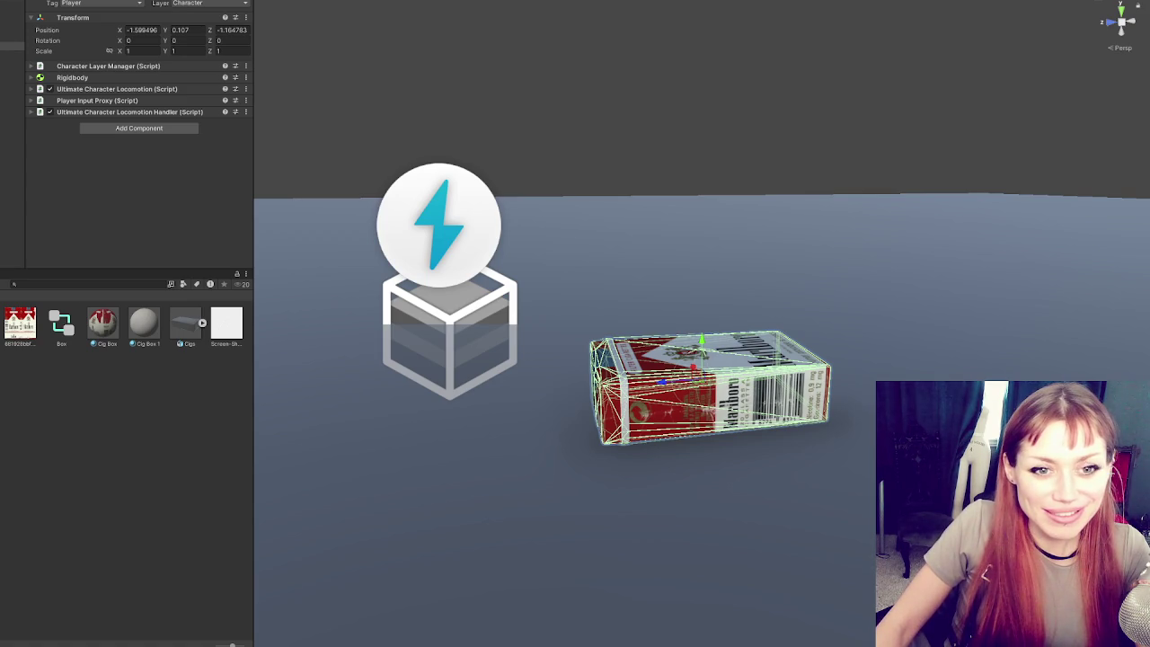
- Move the floating x.com video to the top right and enlarge it over most of the screen
left_click_drag(184, 300, 719, 108)
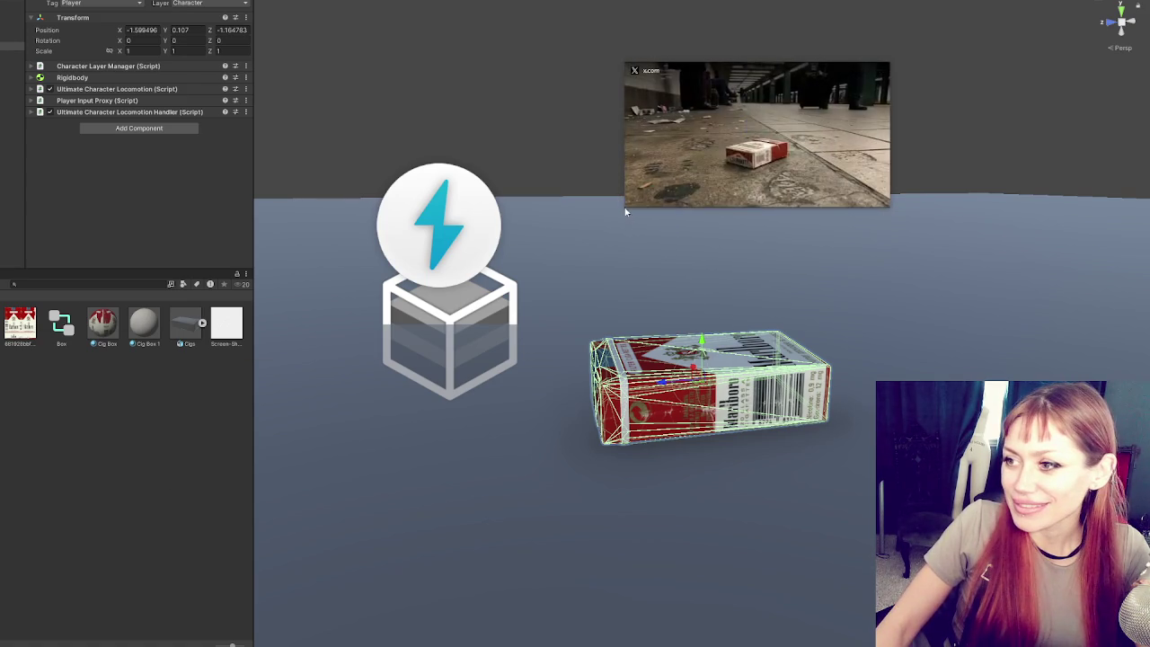
mouse_move(608, 223)
left_mouse_down()
mouse_move(0, 595)
mouse_move(149, 595)
mouse_move(116, 595)
mouse_move(115, 521)
left_mouse_up()
mouse_move(615, 268)
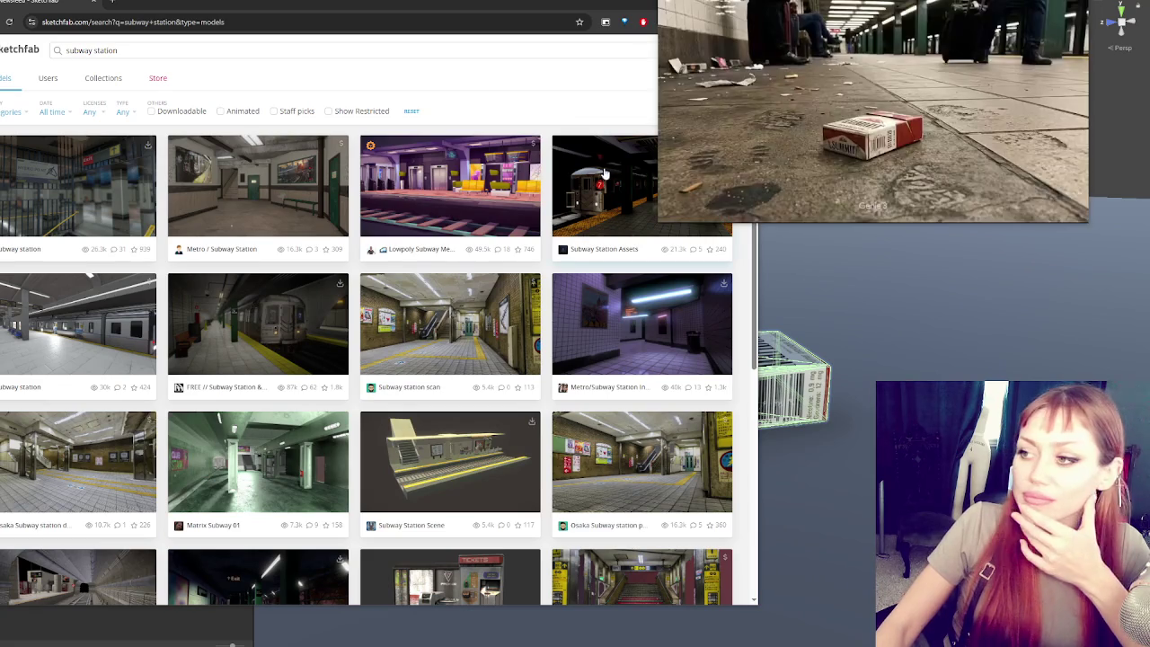
- Shrink the floating video and park it in the top-right corner over the Sketchfab results
left_click_drag(660, 221, 769, 167)
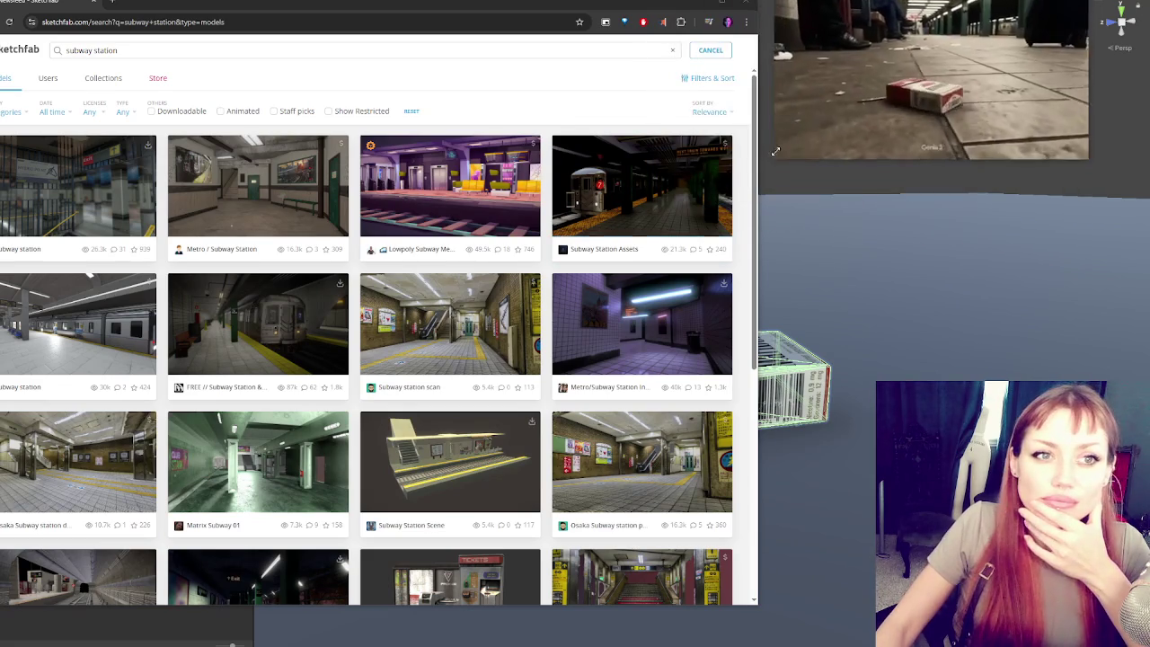
left_click_drag(829, 77, 903, 96)
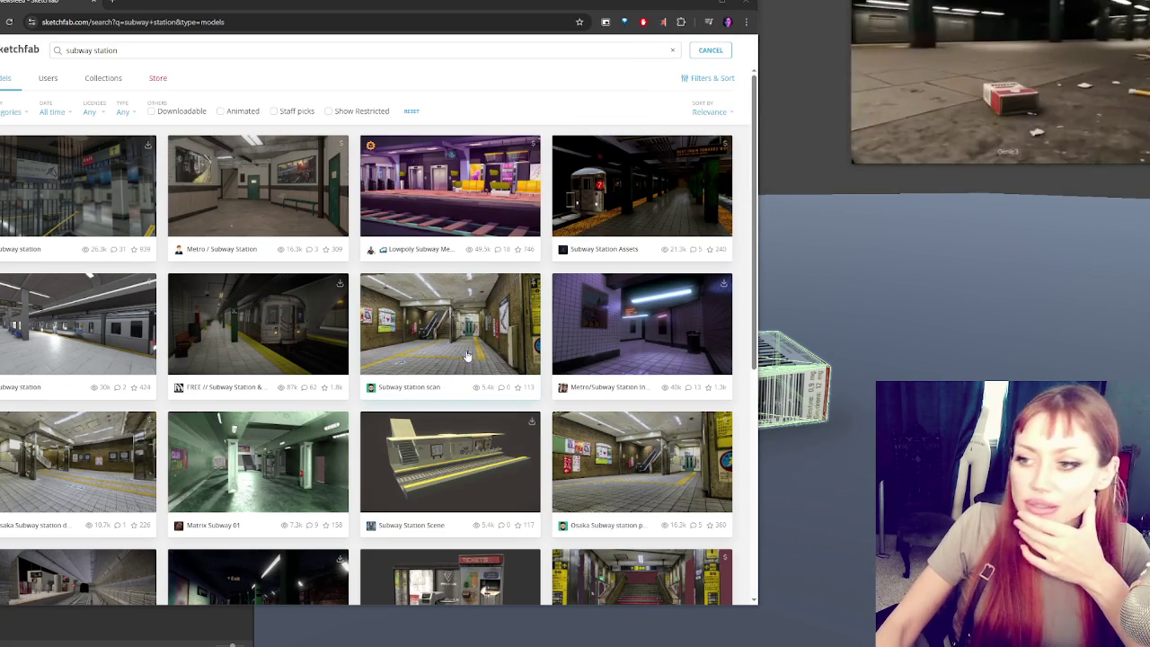
scroll(300, 164, "down", 1)
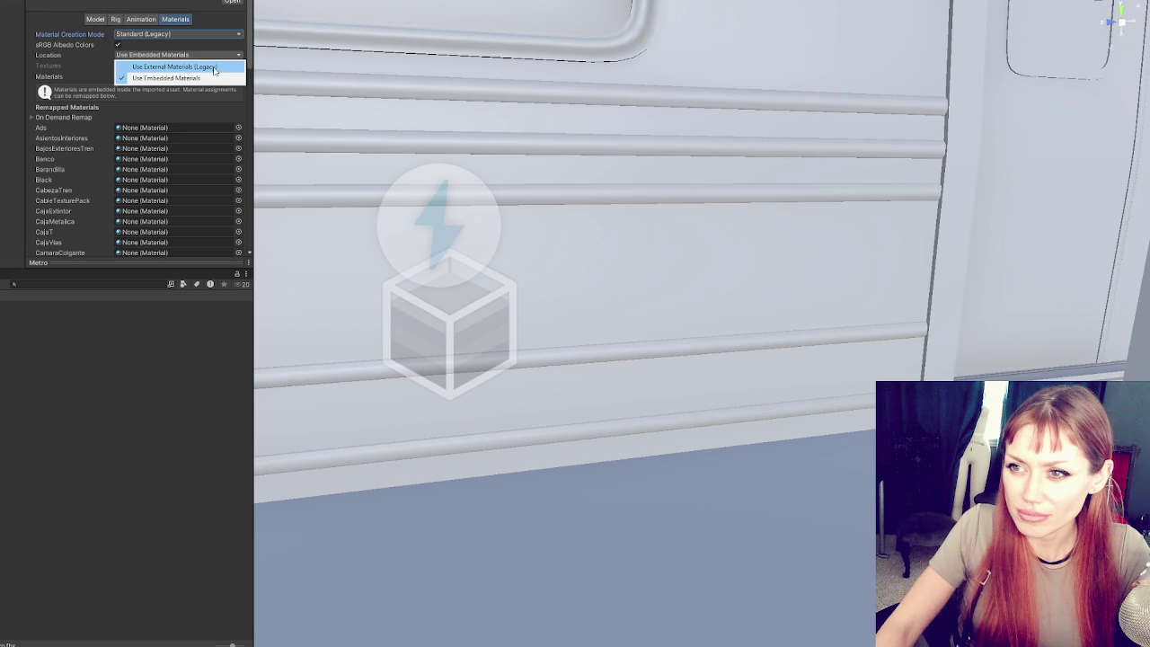
- Set the Metro model's Material Creation Mode to None and apply
left_click(175, 77)
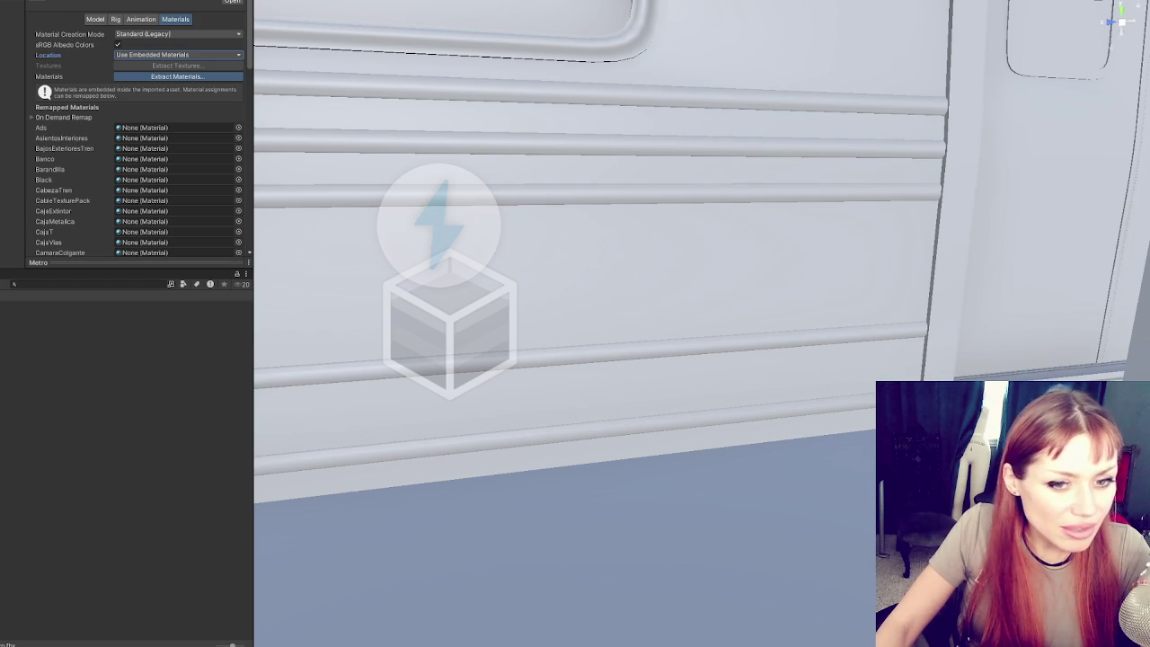
left_click(163, 35)
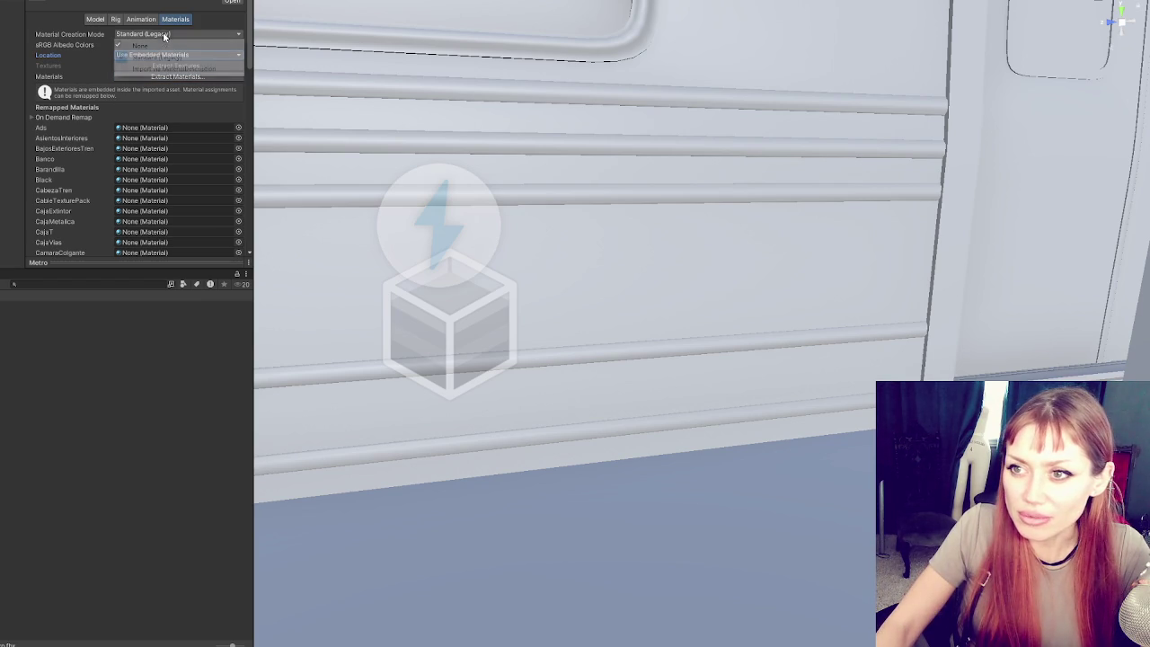
left_click(175, 45)
left_click(238, 69)
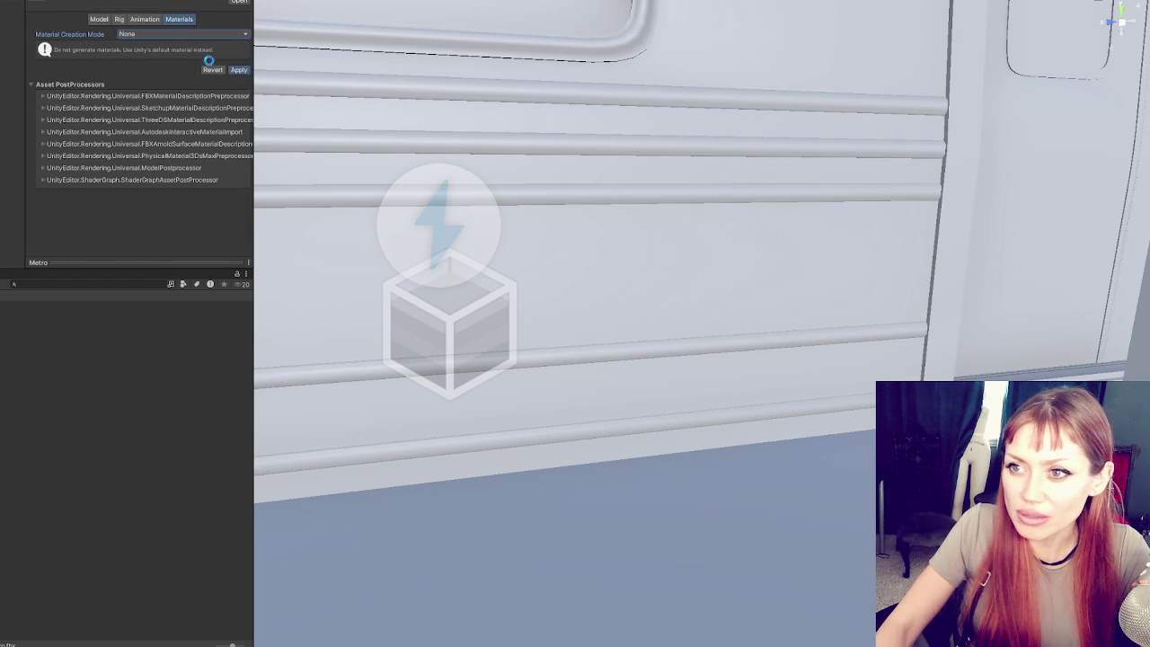
- Disable blend shapes, visibility, cameras and lights; enable Preserve Hierarchy, colliders, lightmap UVs; apply
left_click(145, 19)
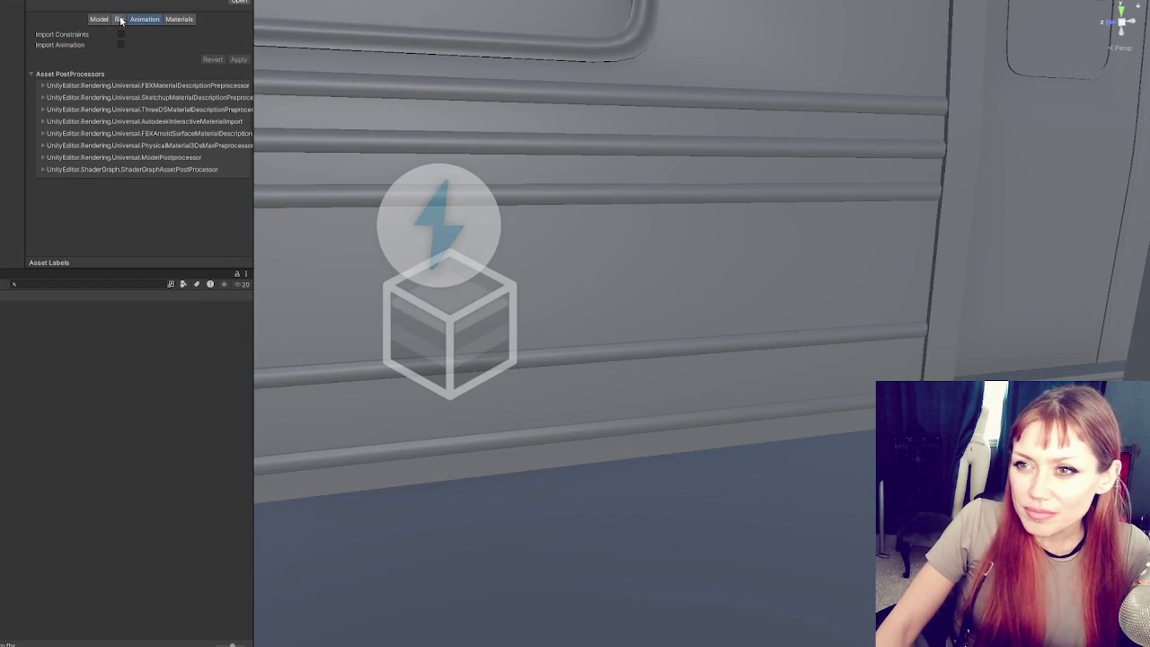
left_click(119, 19)
left_click(97, 19)
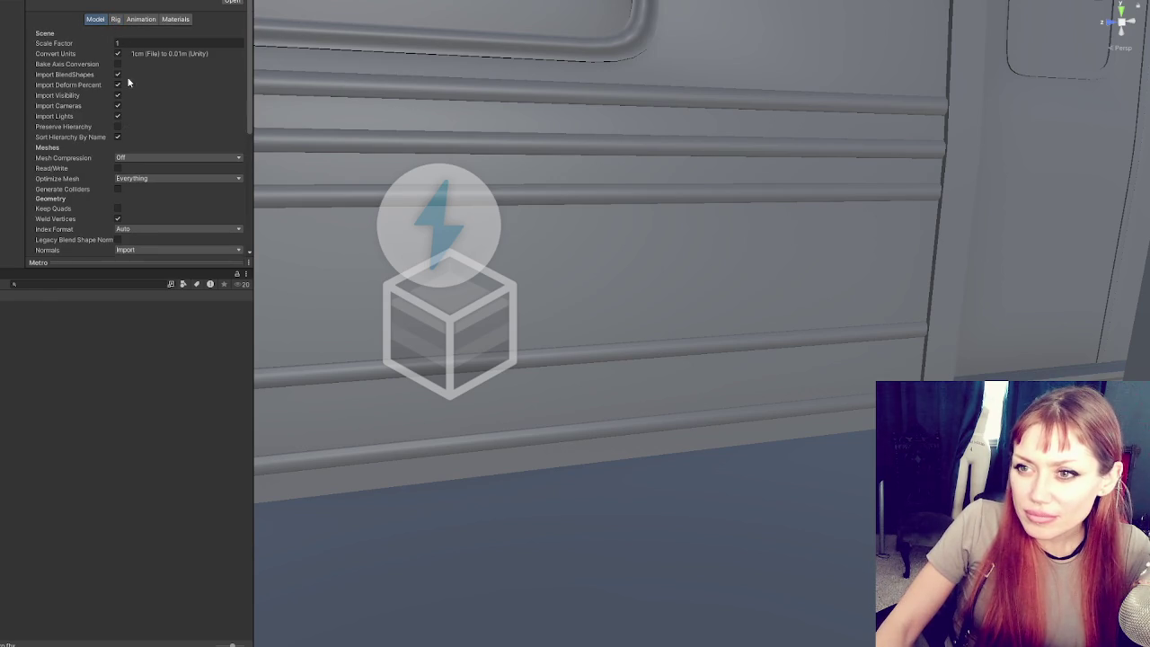
left_click(118, 74)
left_click(117, 85)
left_click(118, 95)
left_click(118, 105)
left_click(117, 116)
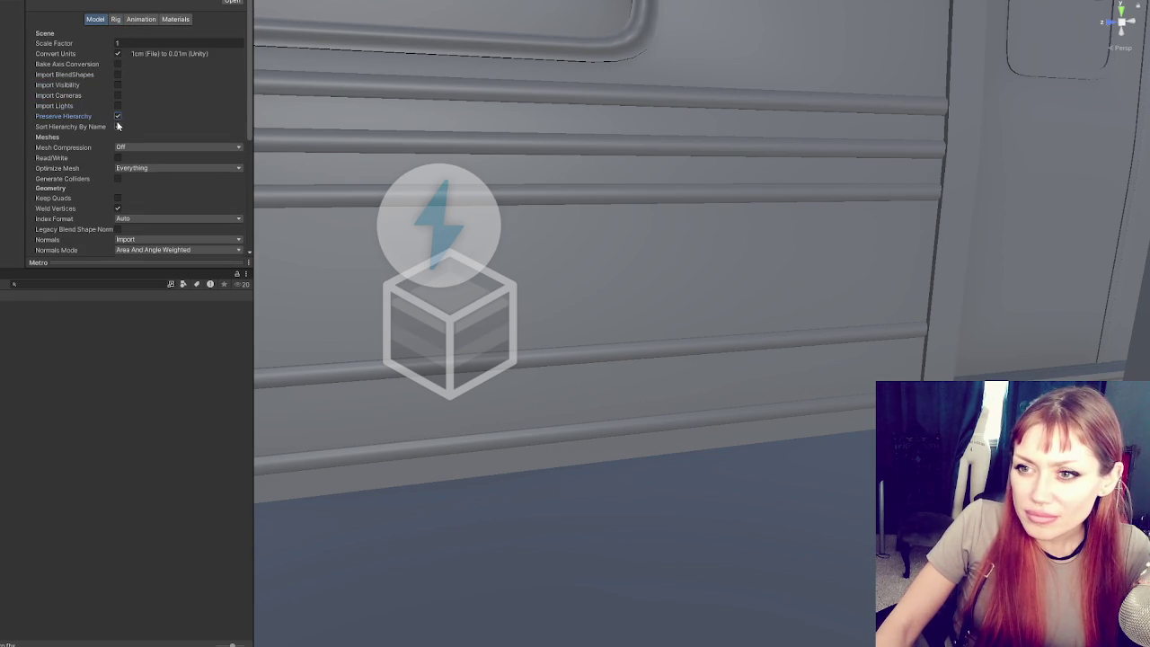
left_click(117, 177)
scroll(117, 178, "down", 3)
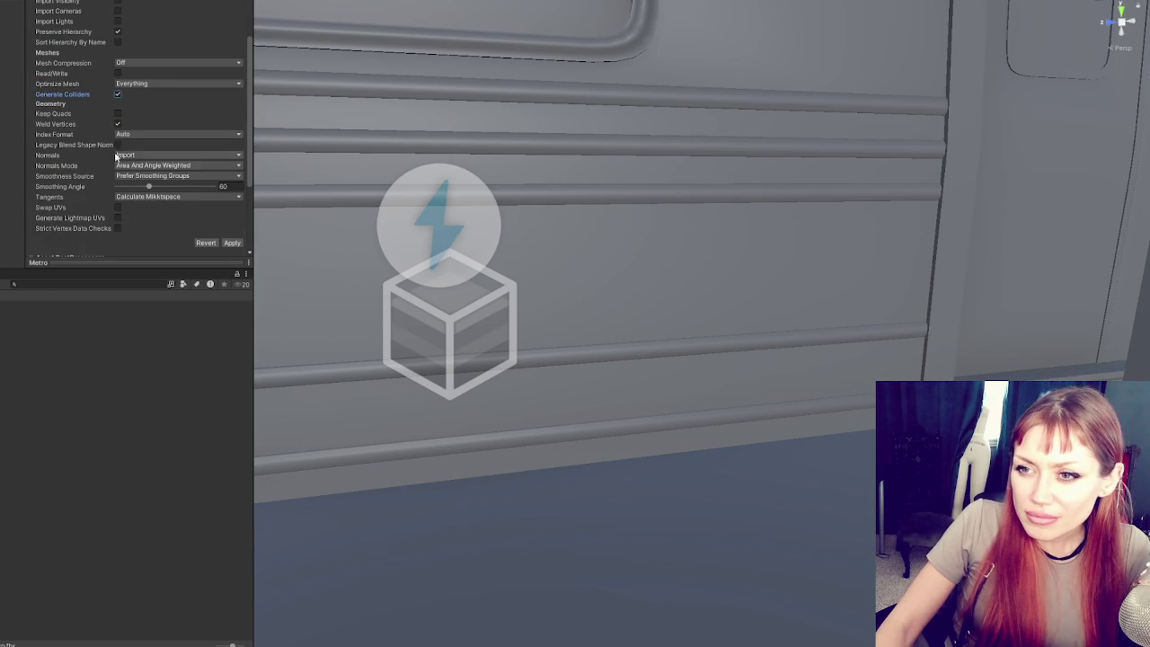
left_click(117, 217)
left_click(232, 252)
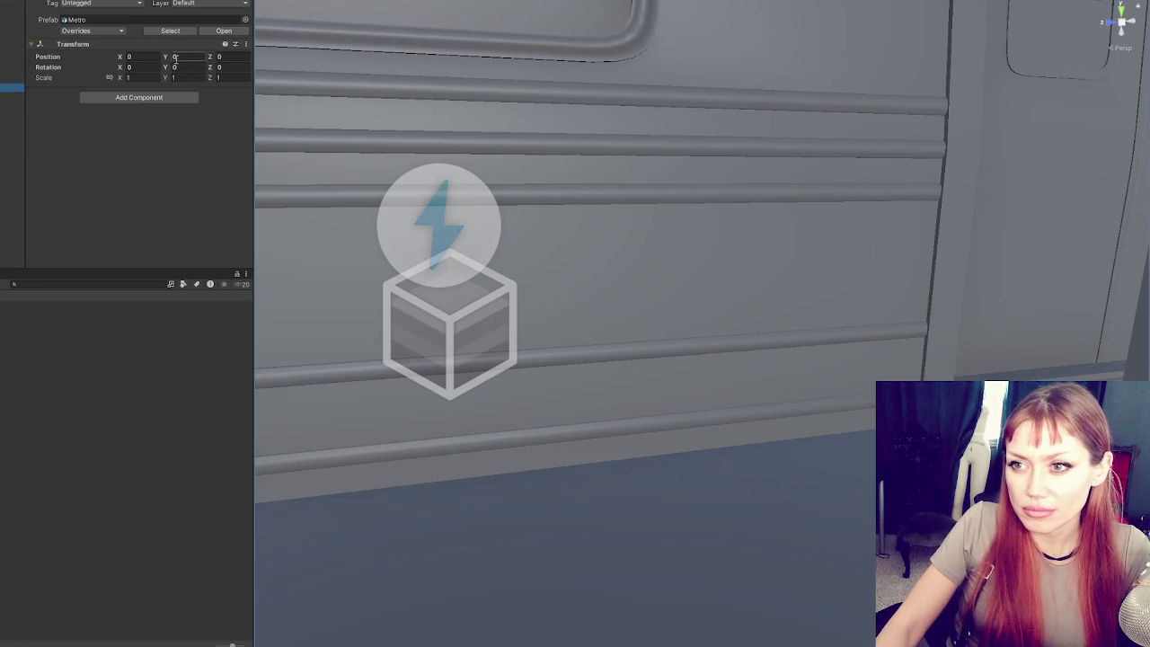
- Fly the Scene camera back down the Metro platform and scroll through the Project textures
left_click_drag(633, 378, 633, 377)
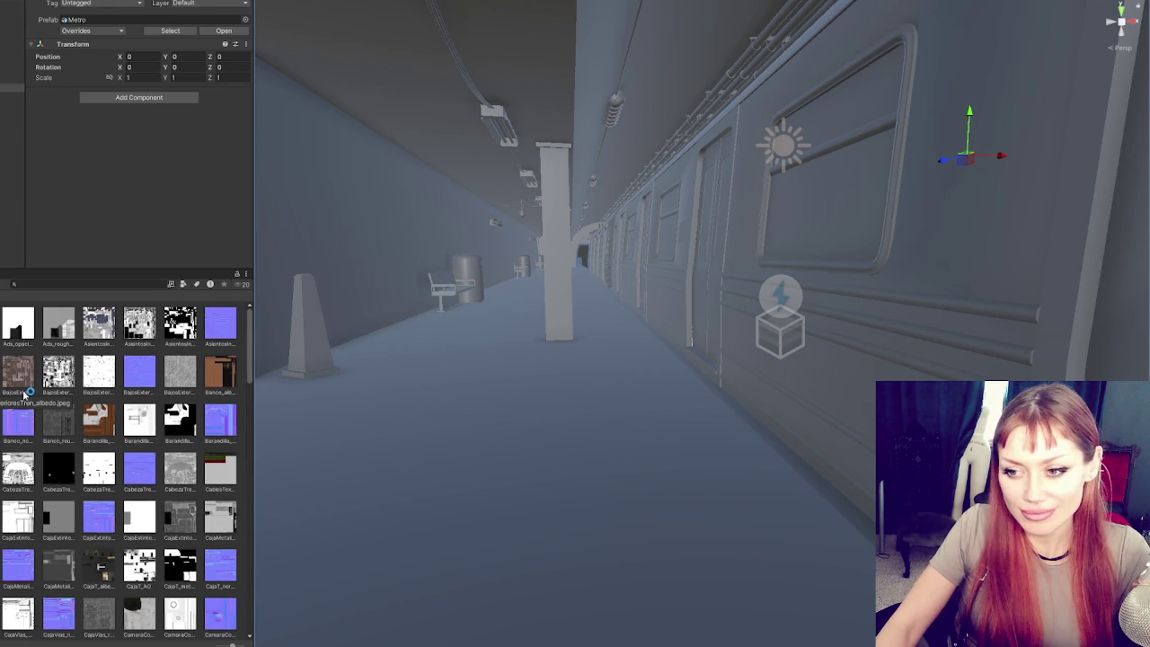
scroll(77, 422, "down", 10)
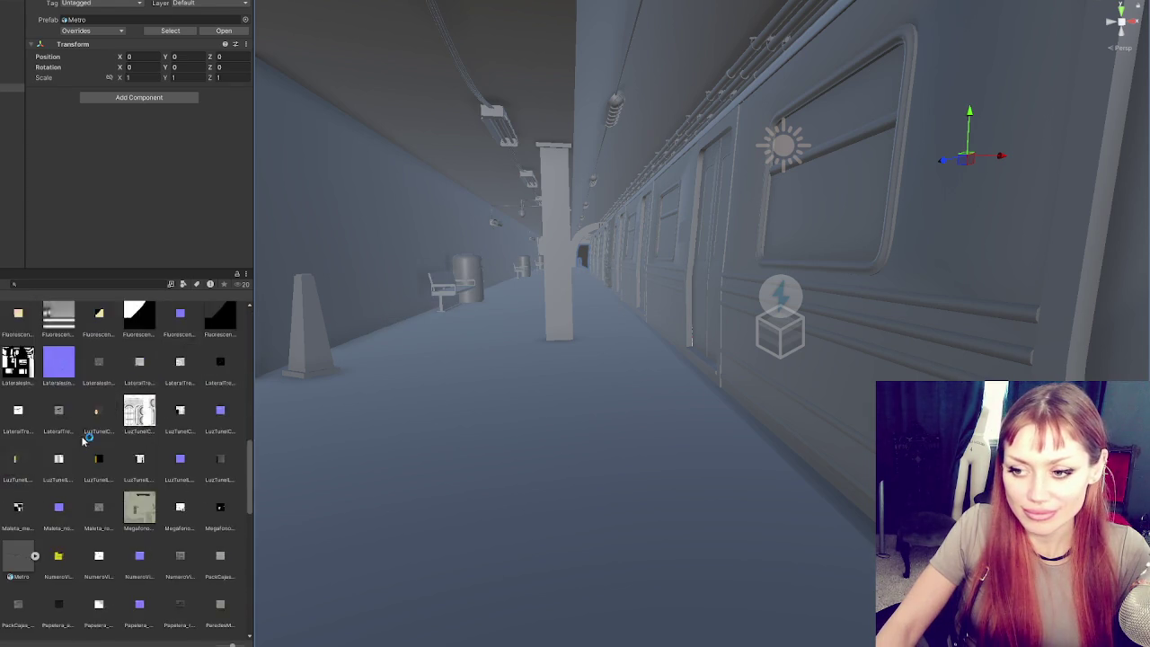
scroll(81, 430, "up", 10)
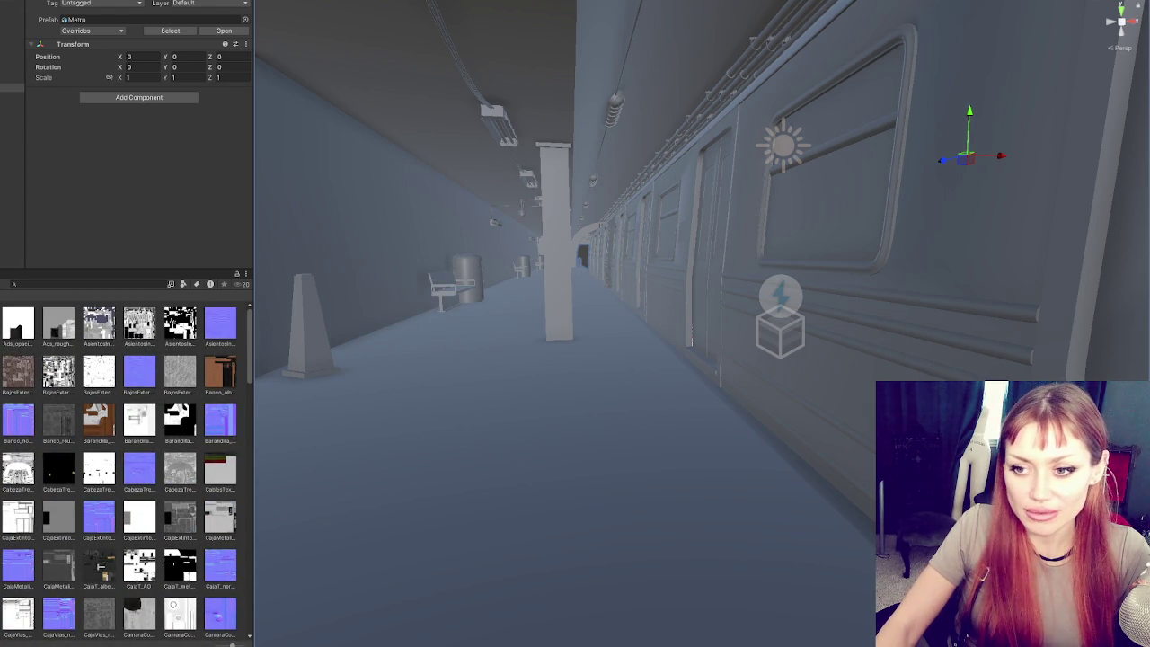
- Delete the Ads_normal, Ads_opacity and Ads_roughness textures from the project
right_click(34, 350)
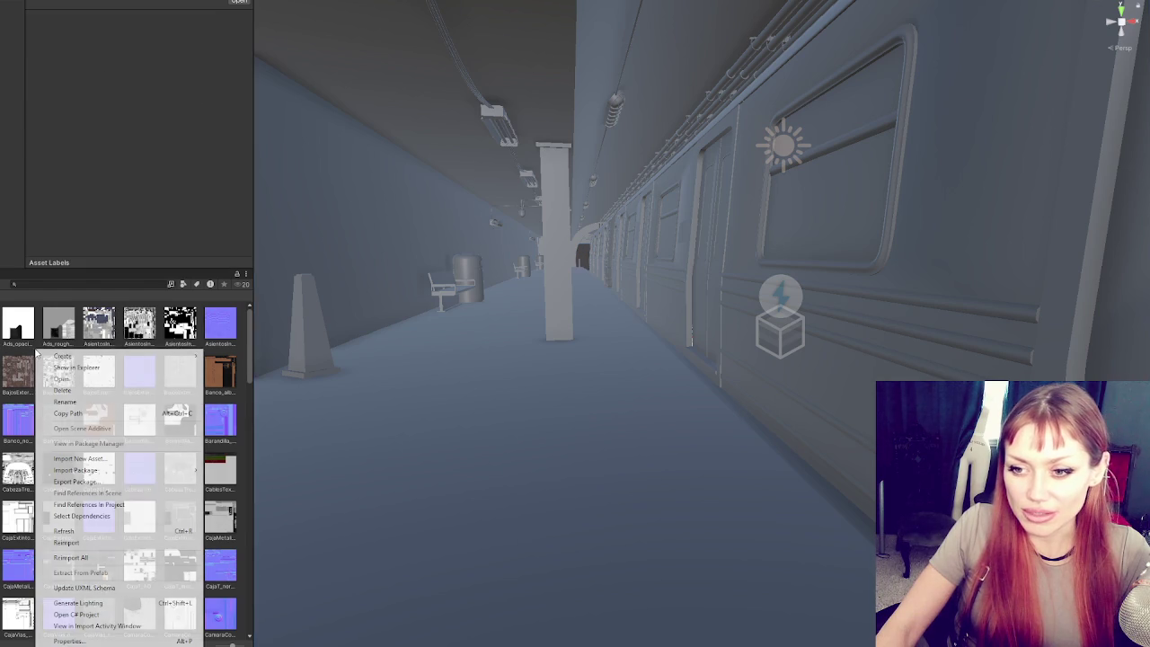
mouse_move(135, 356)
left_click(249, 135)
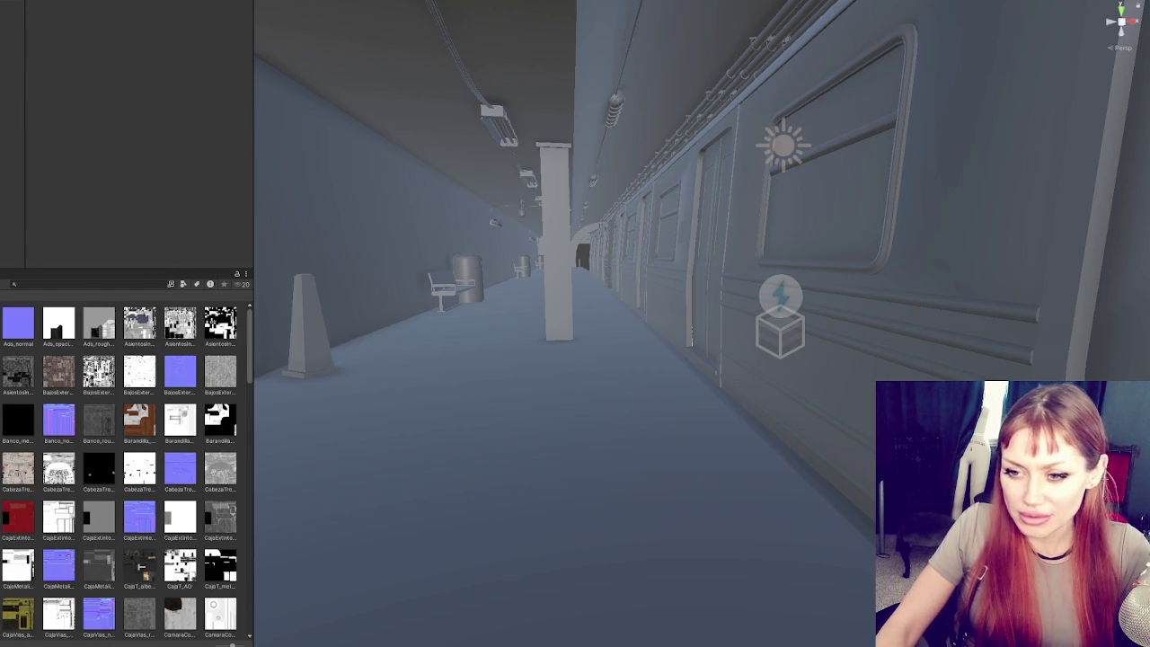
left_click(18, 324)
left_click(59, 323, "shift")
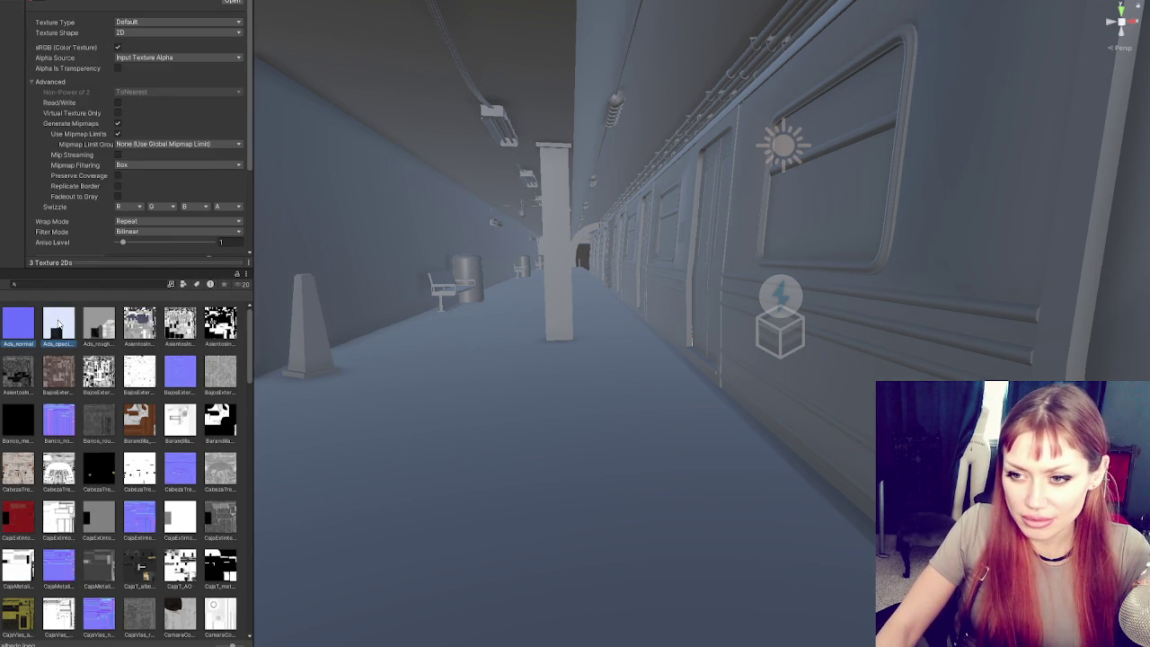
left_click(90, 321, "shift")
key("Delete")
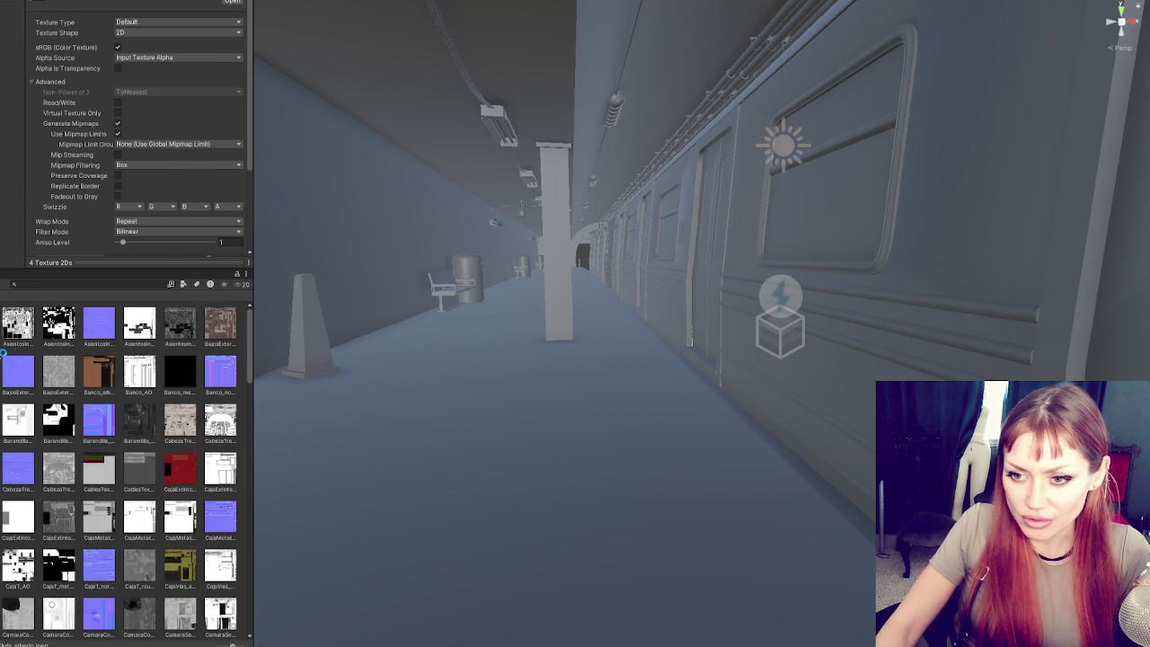
right_click(7, 353)
mouse_move(81, 359)
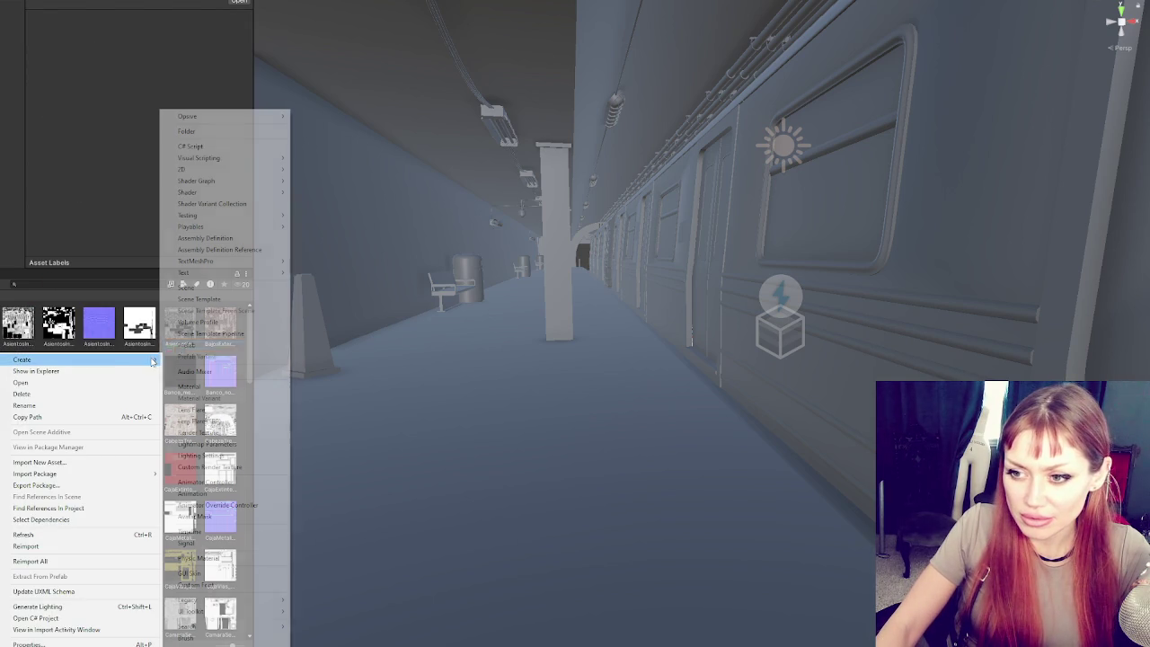
left_click(167, 312)
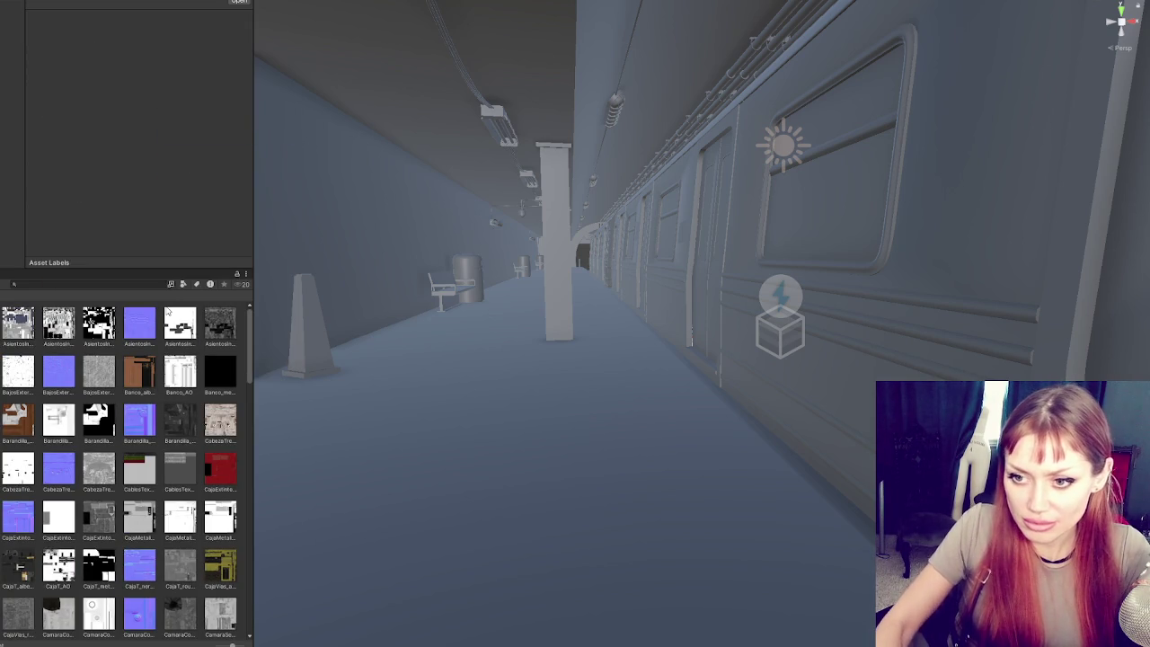
- Create a folder named Texturas and move the two Asientos textures into it
left_click(17, 325)
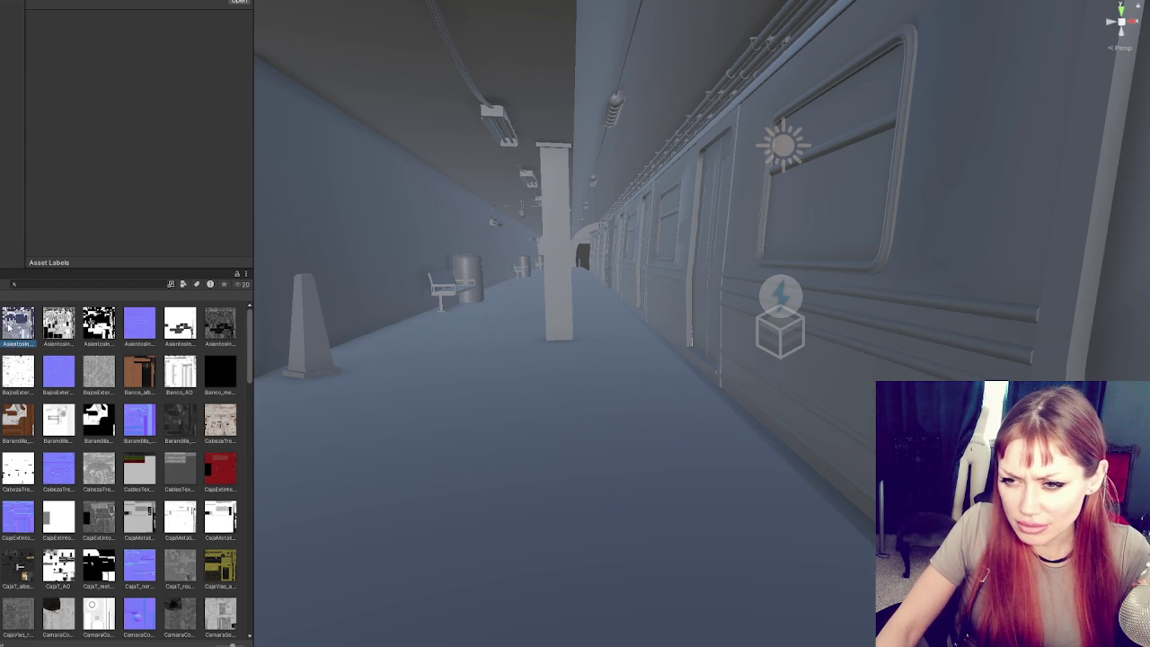
left_click(130, 329, "shift")
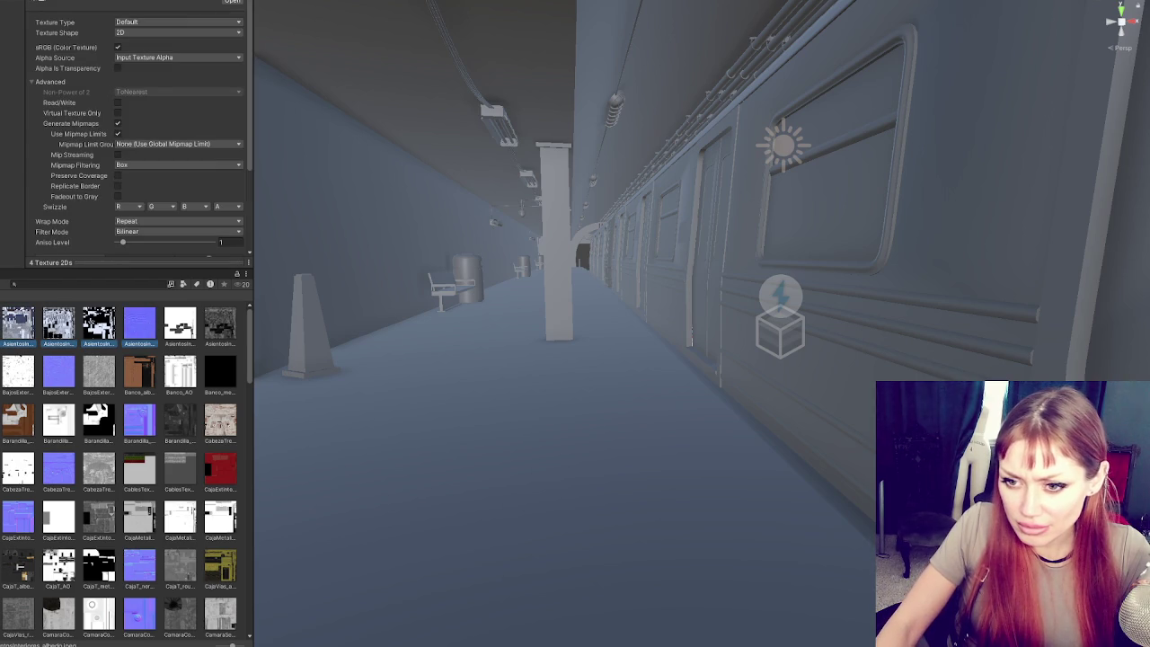
right_click(9, 328)
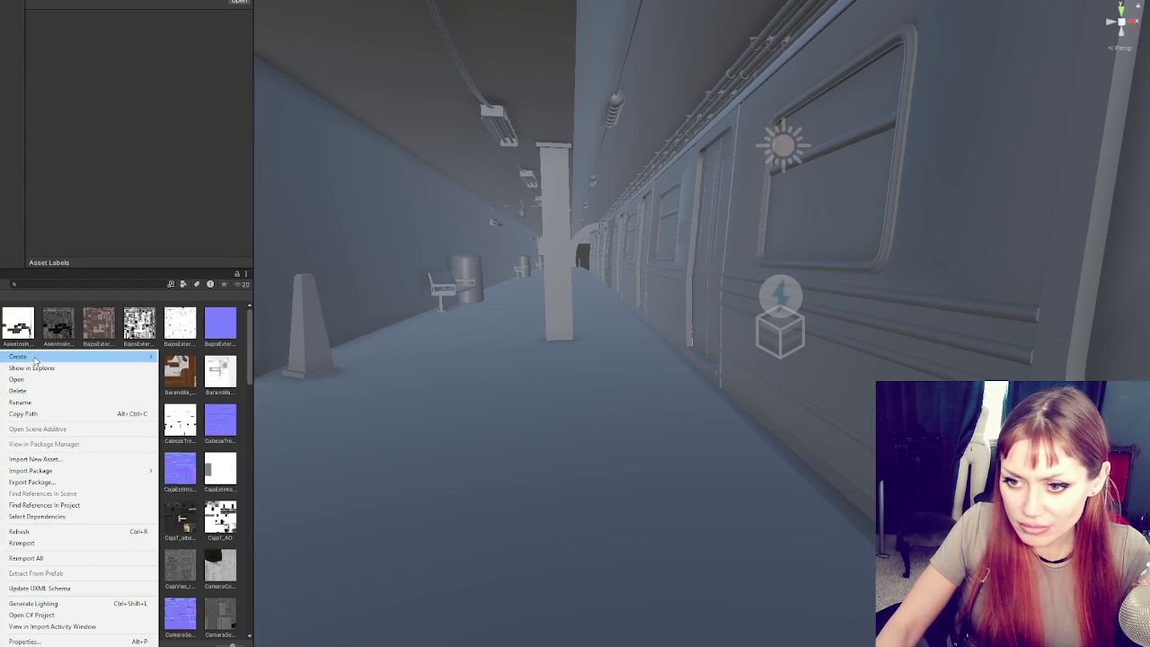
mouse_move(54, 284)
left_click(229, 131)
type("Texturas")
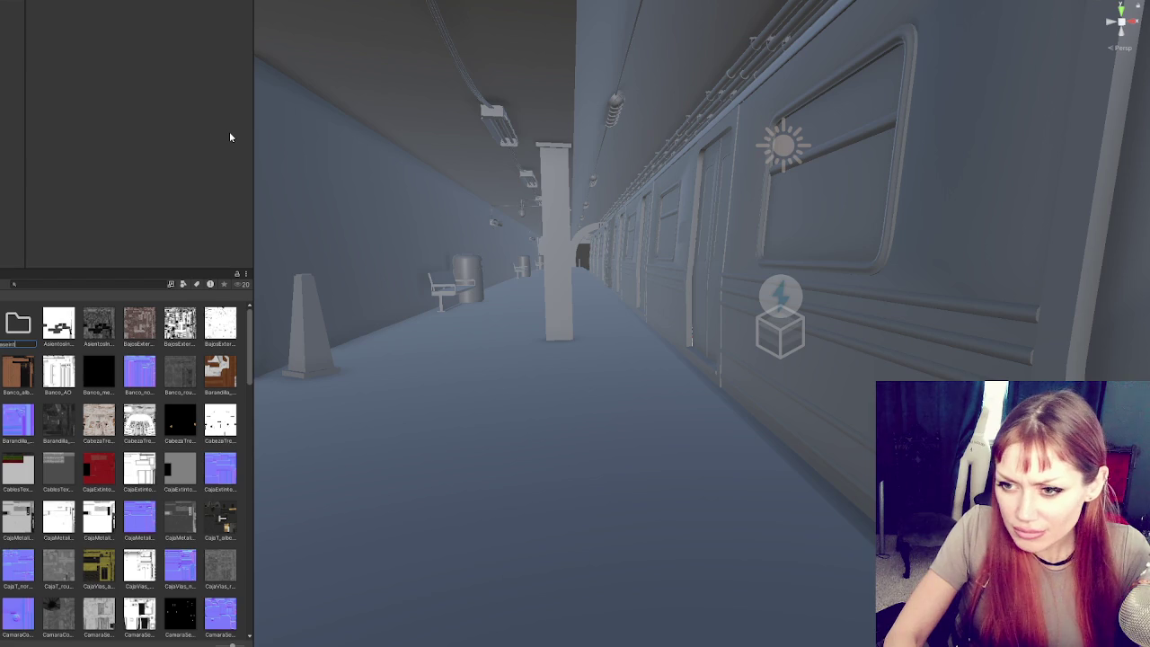
key("Return")
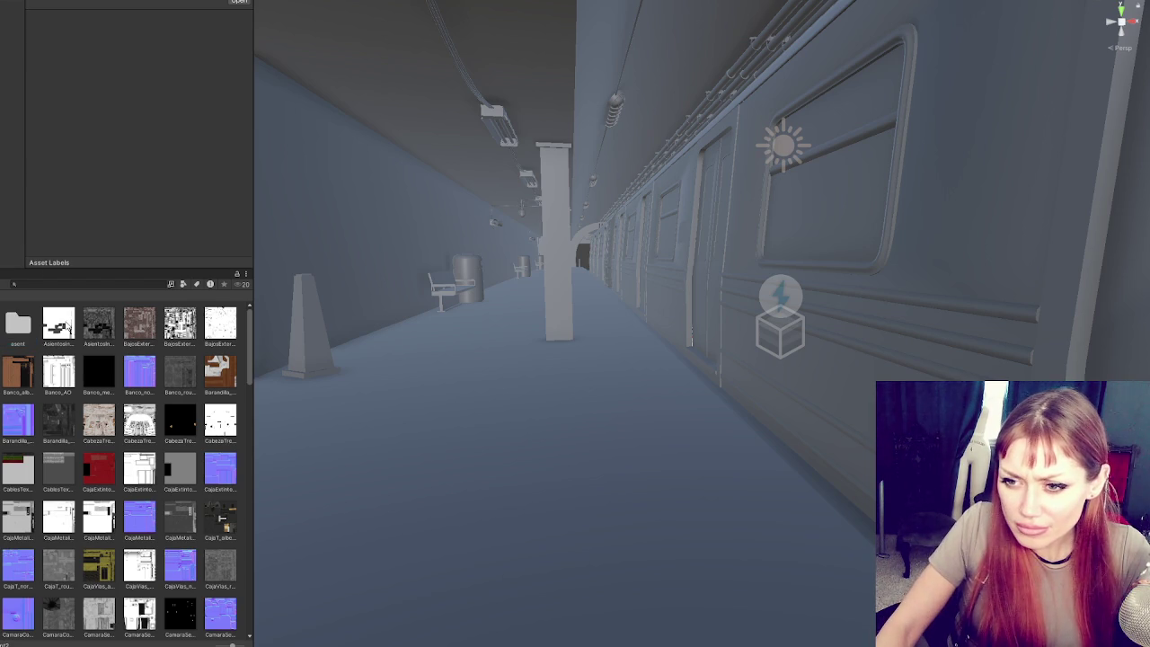
left_click(18, 345)
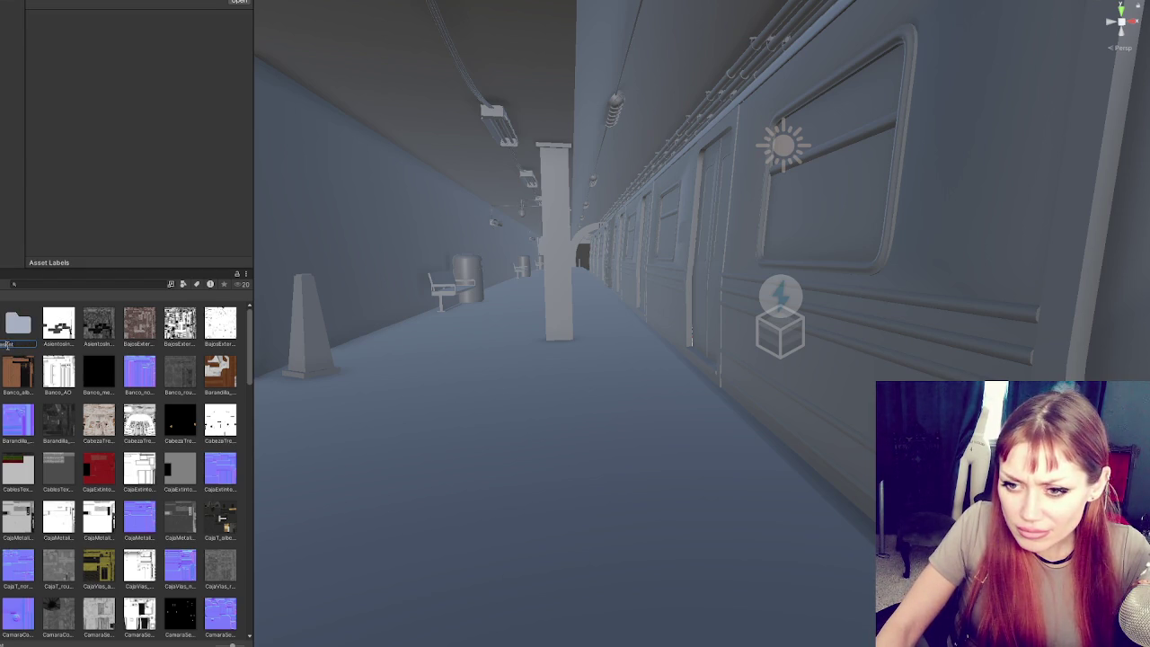
left_click(56, 329)
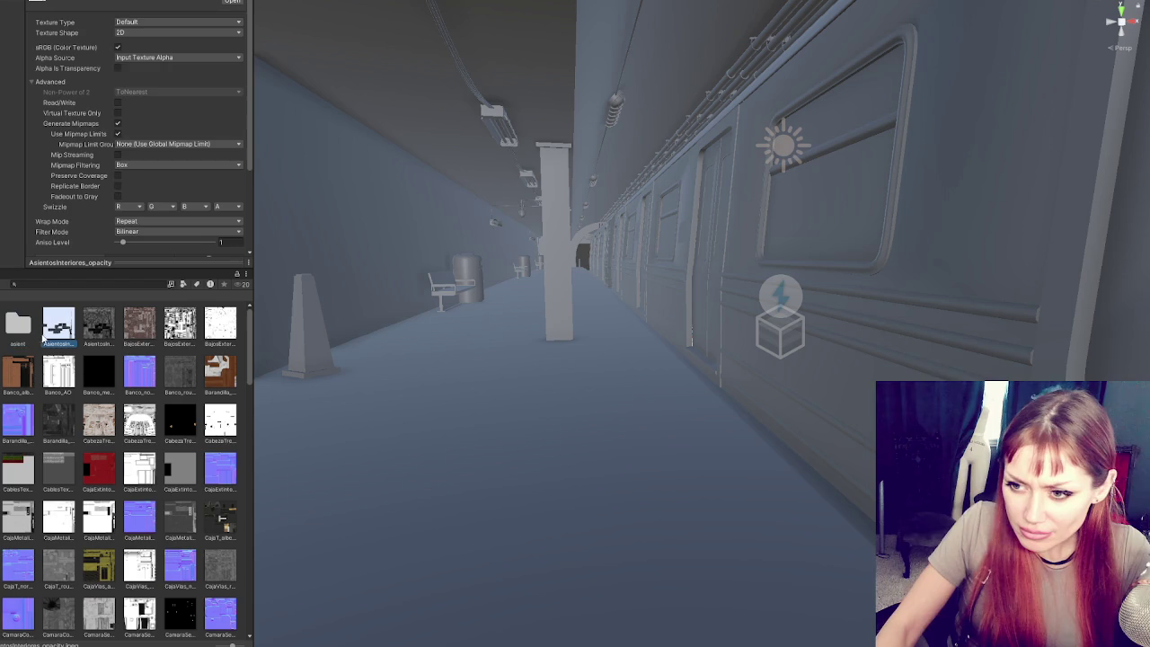
left_click(99, 325, "ctrl")
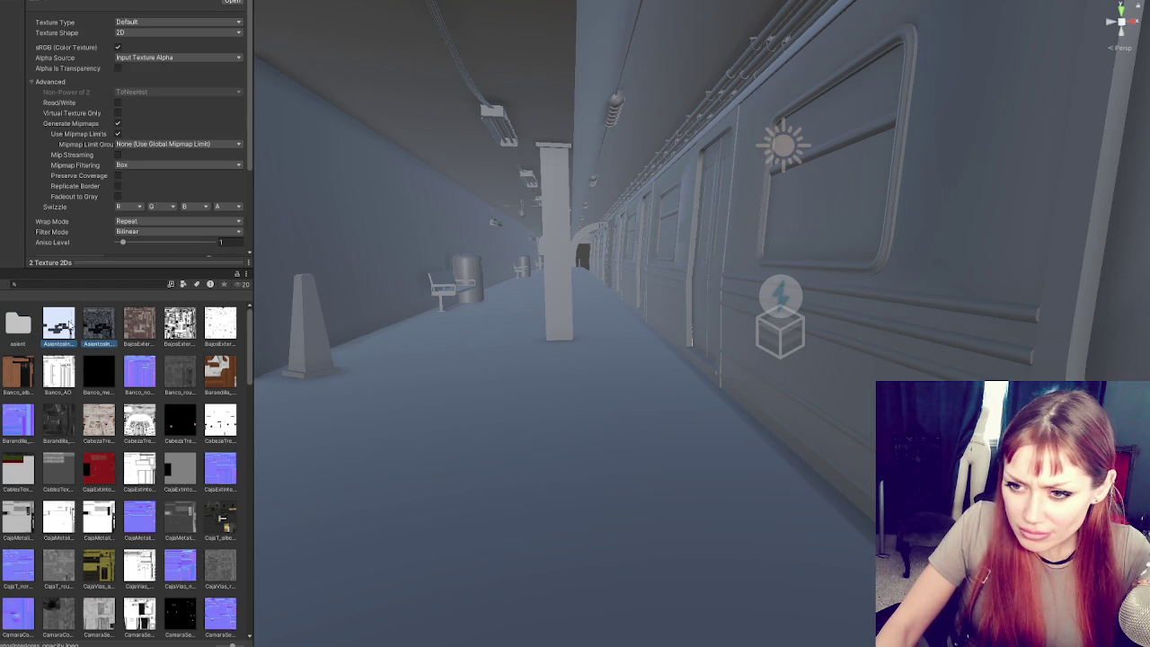
left_click_drag(79, 327, 18, 325)
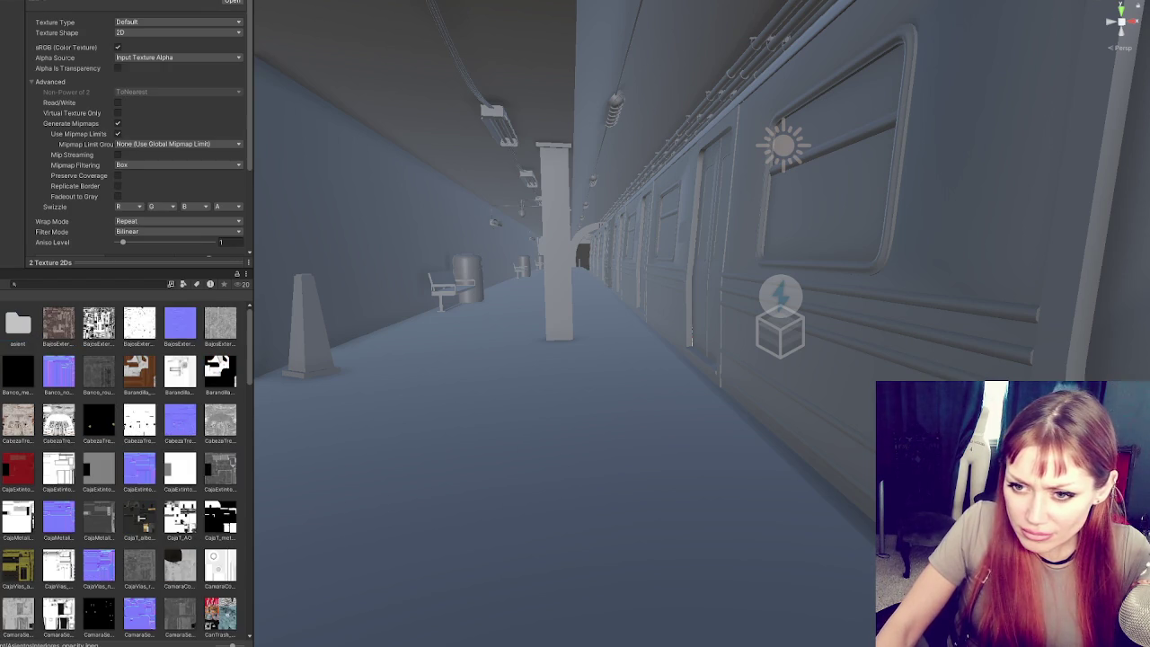
- Name a folder bajos and move the four Bajos textures into it
type("bajos")
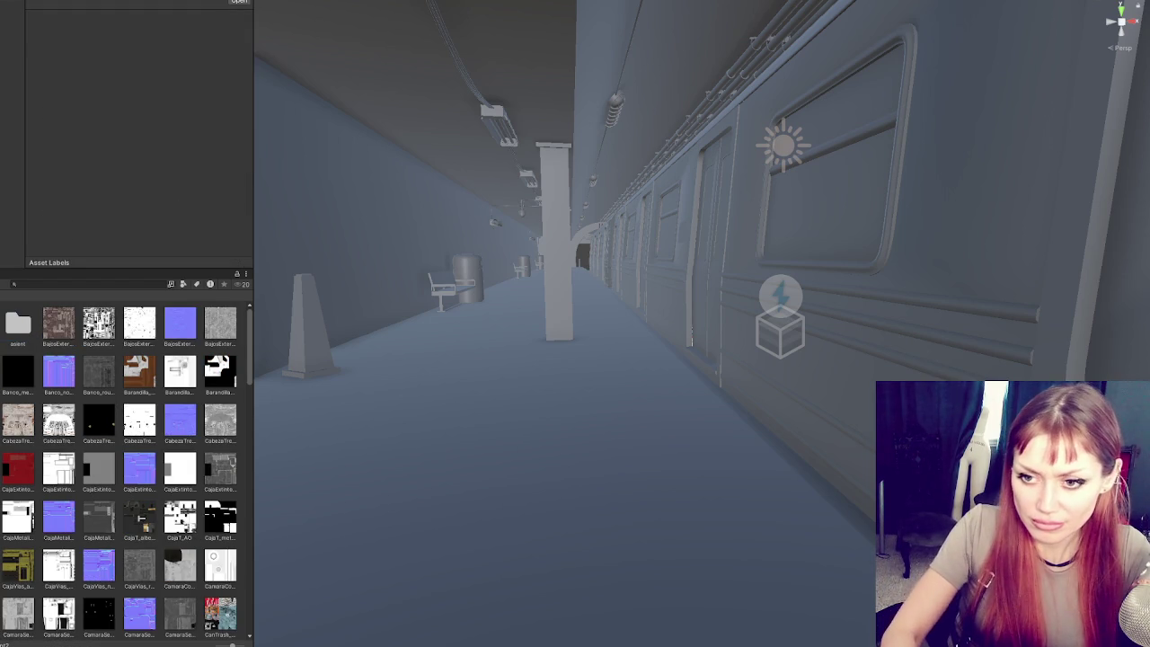
left_click(59, 325)
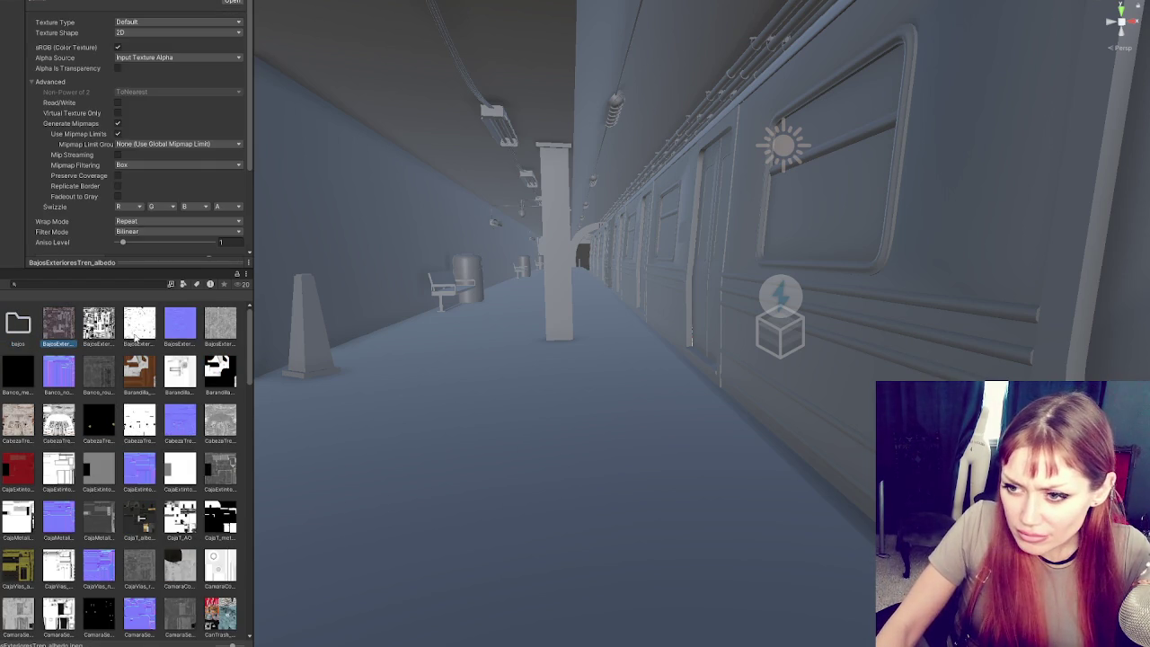
left_click(179, 325, "shift")
left_click_drag(60, 337, 22, 329)
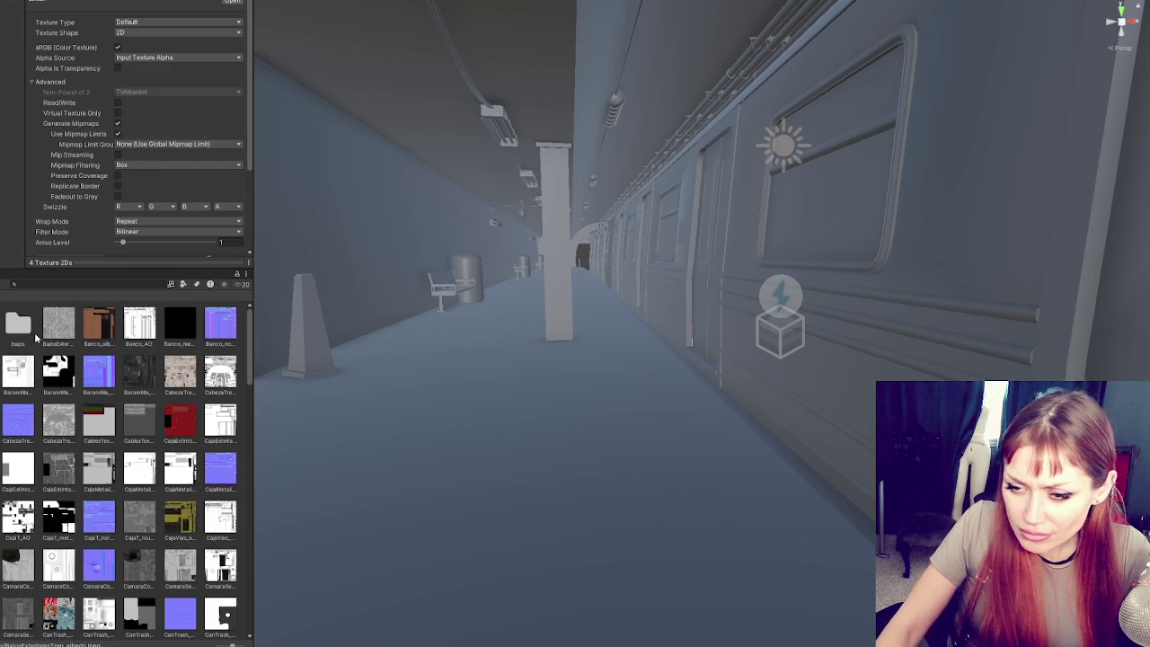
scroll(121, 420, "down", 10)
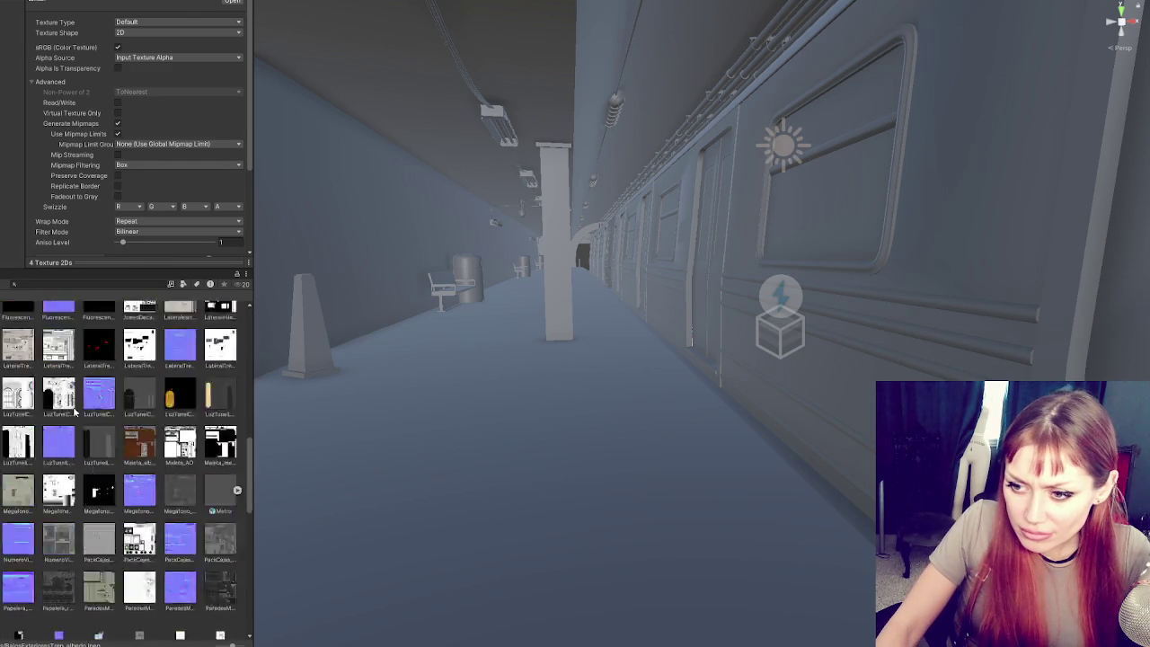
scroll(121, 421, "up", 10)
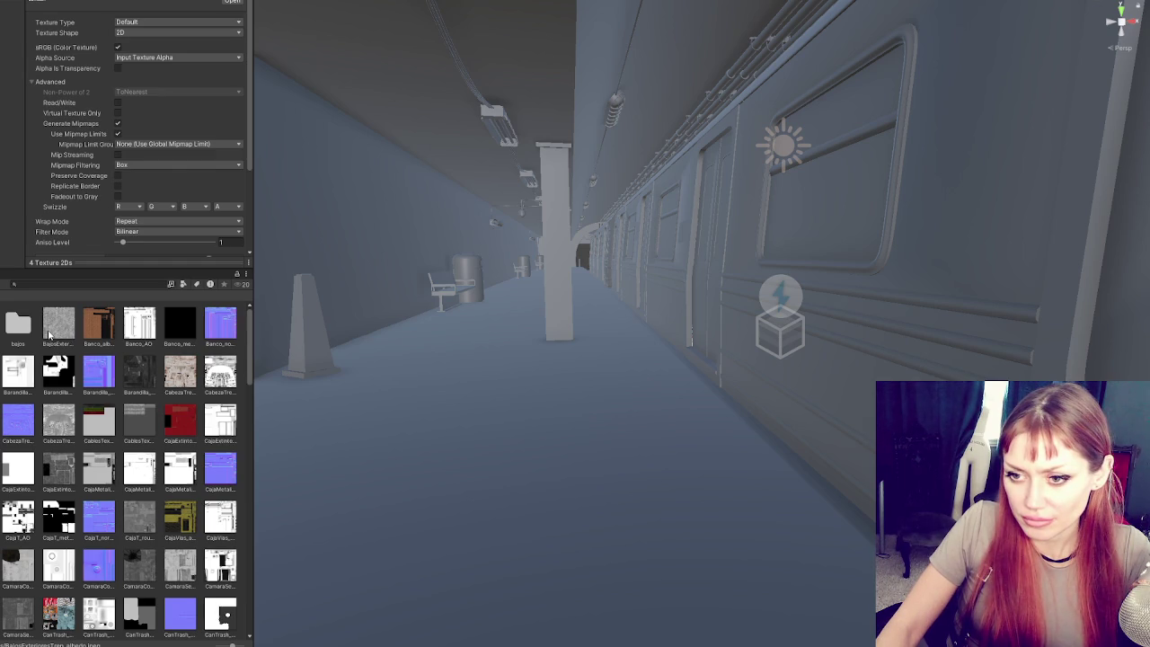
- Create another folder, move BajosExterior into it, name it Banco, and add the four Banco textures
right_click(36, 355)
mouse_move(77, 361)
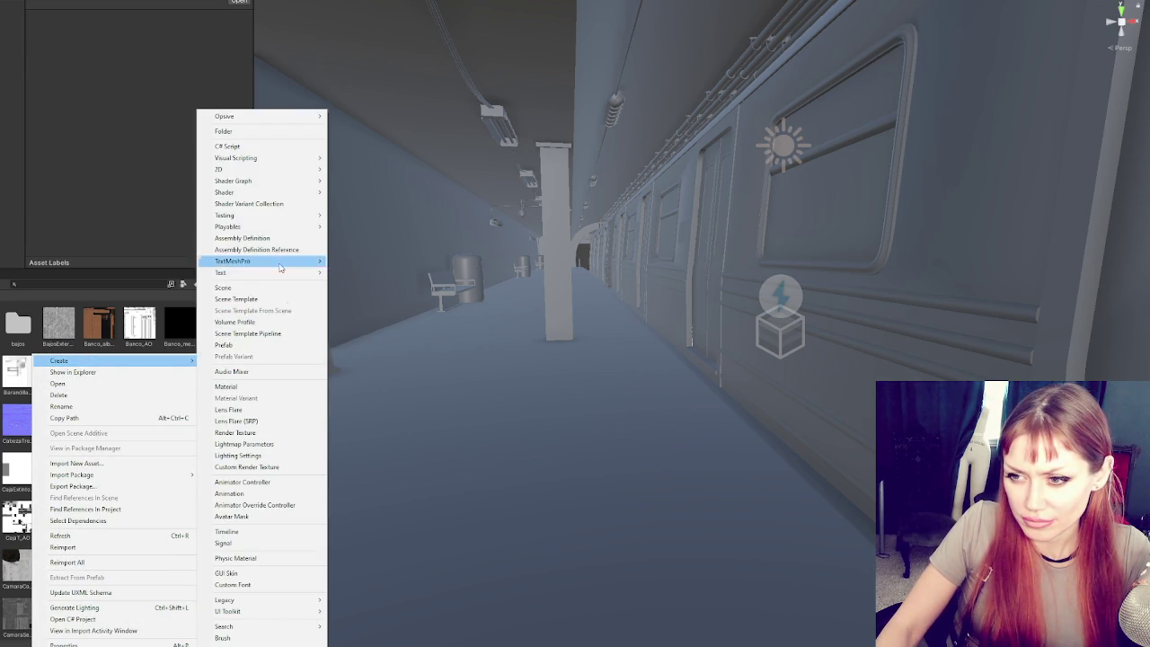
left_click(246, 132)
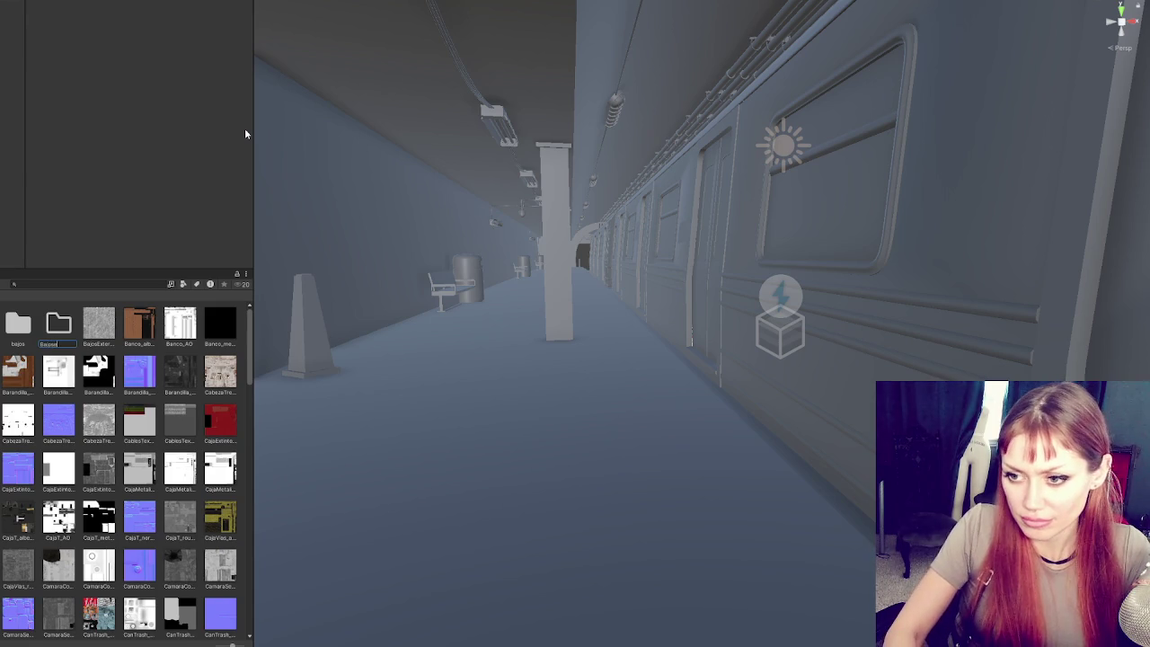
key("ctrl+a")
key("BackSpace")
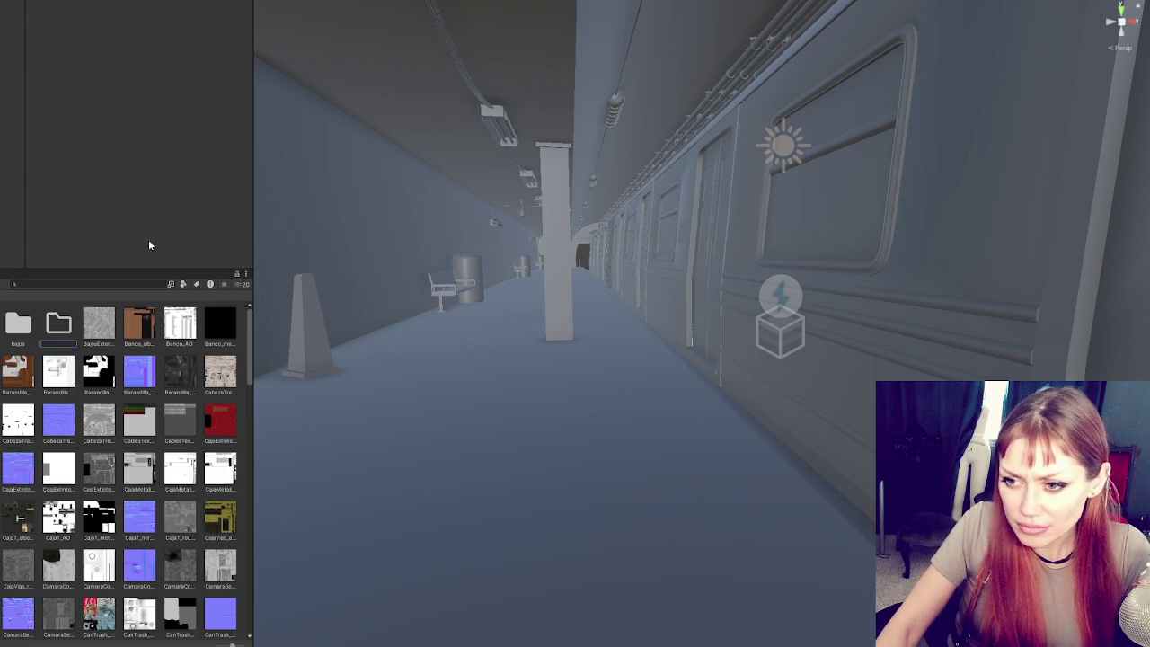
left_click(100, 323)
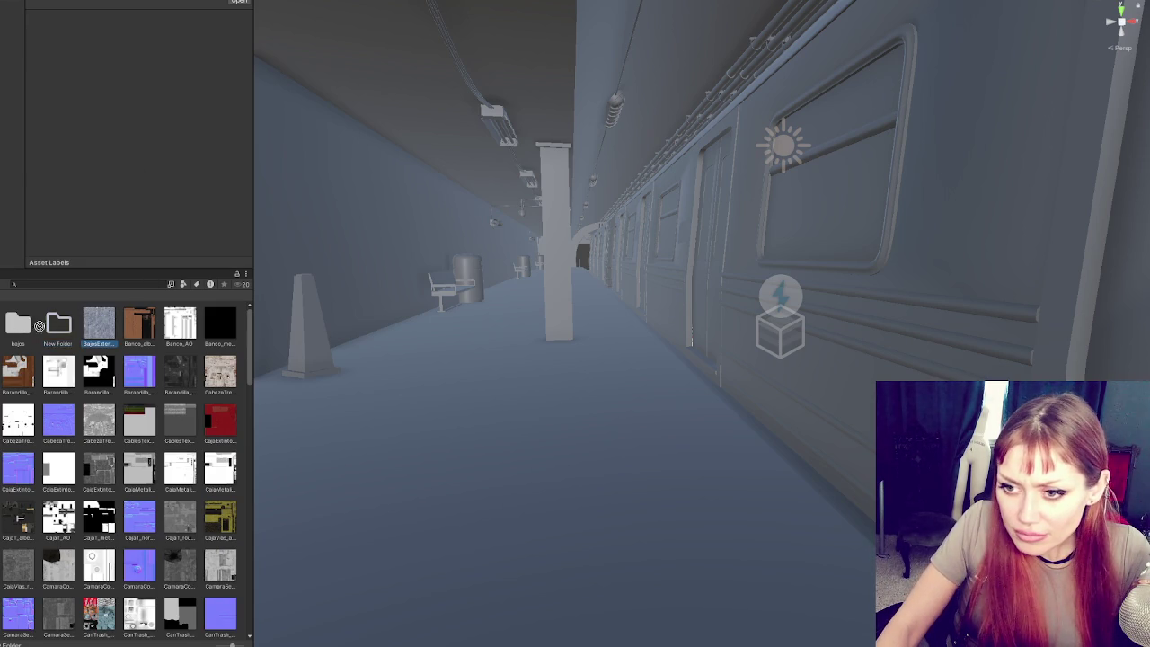
left_click_drag(45, 330, 59, 337)
left_click(61, 344)
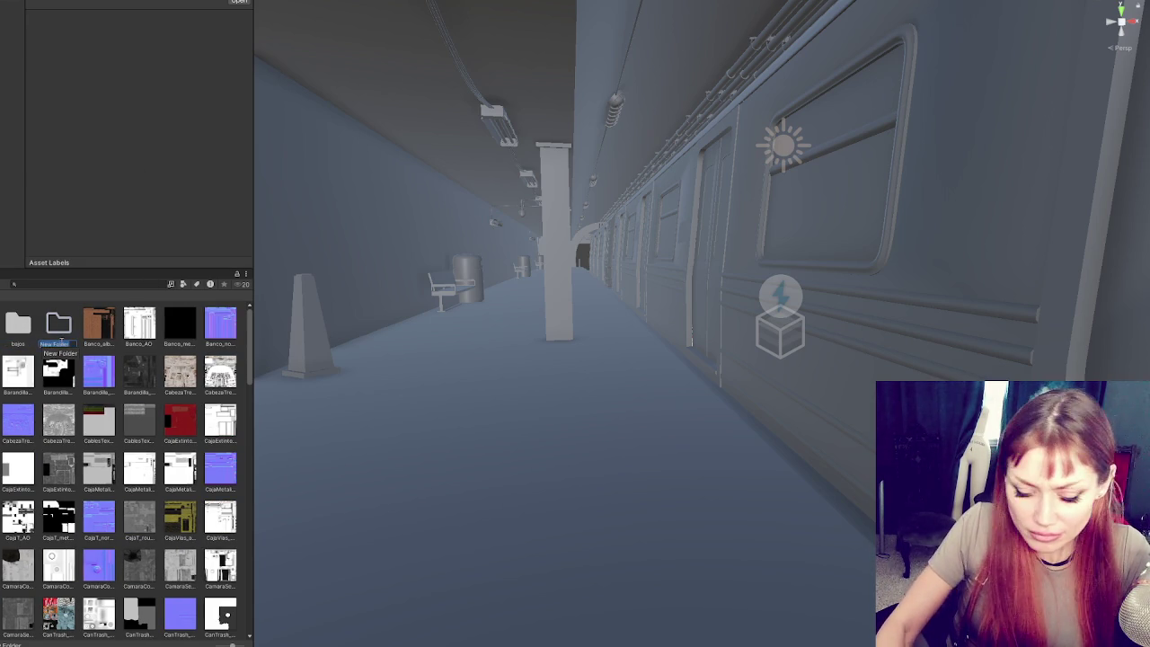
key("BackSpace")
key("Return")
left_click_drag(242, 350, 58, 329)
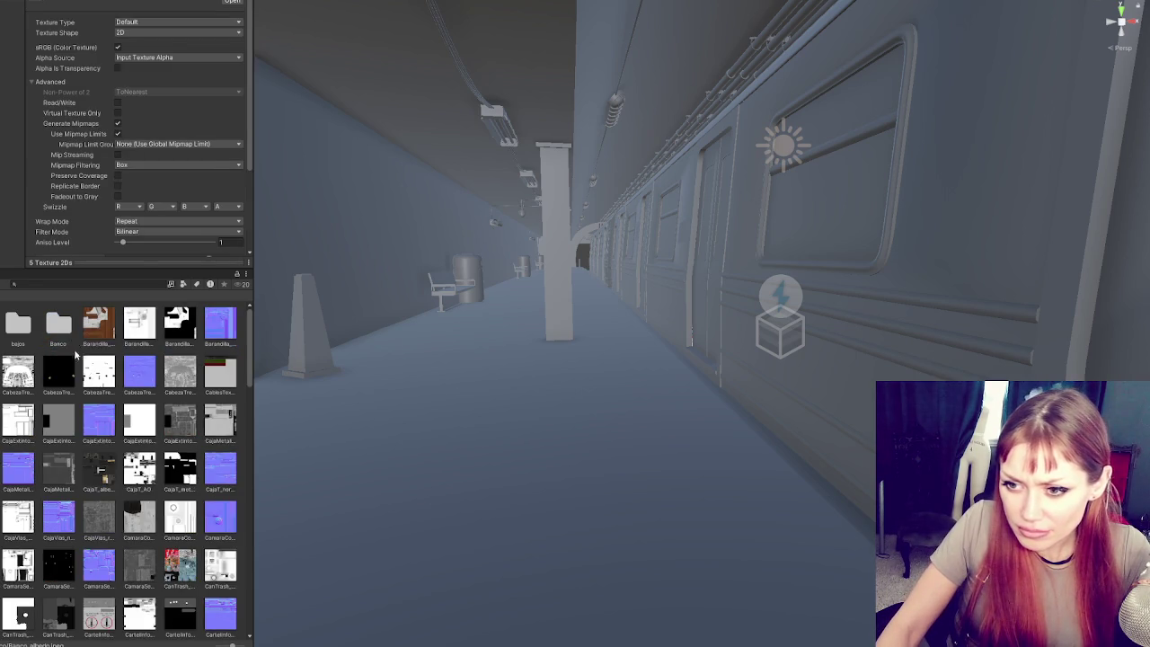
- Create a 'Baran' folder and move the Barandilla textures into it
right_click(74, 353)
mouse_move(179, 357)
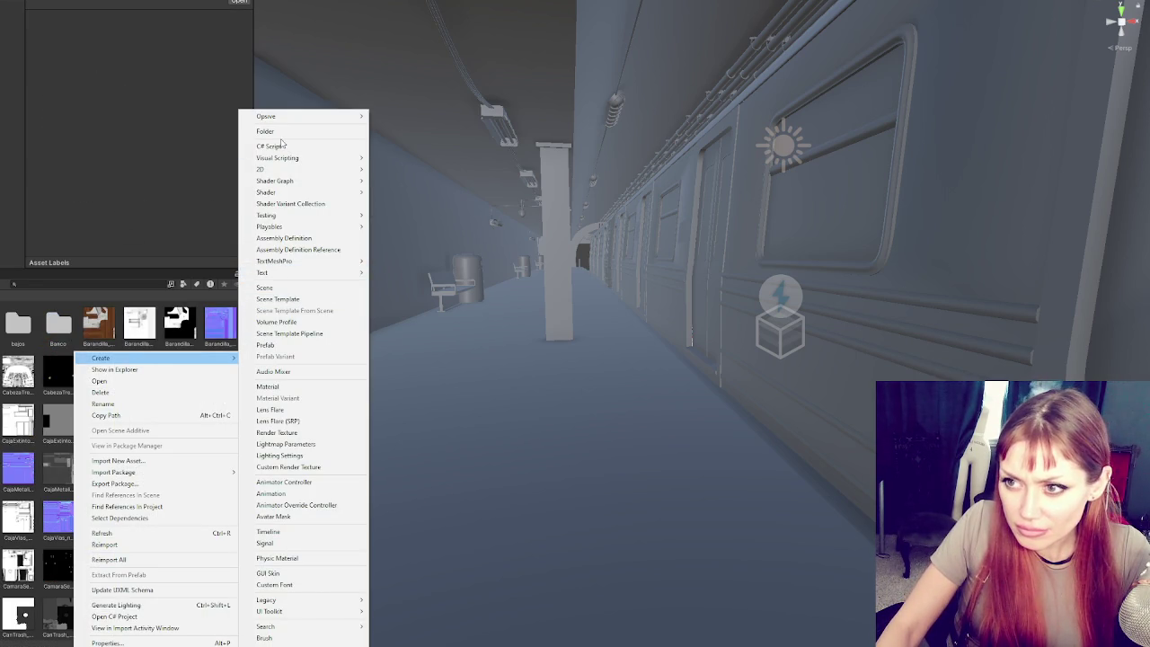
left_click(277, 131)
type("Bara")
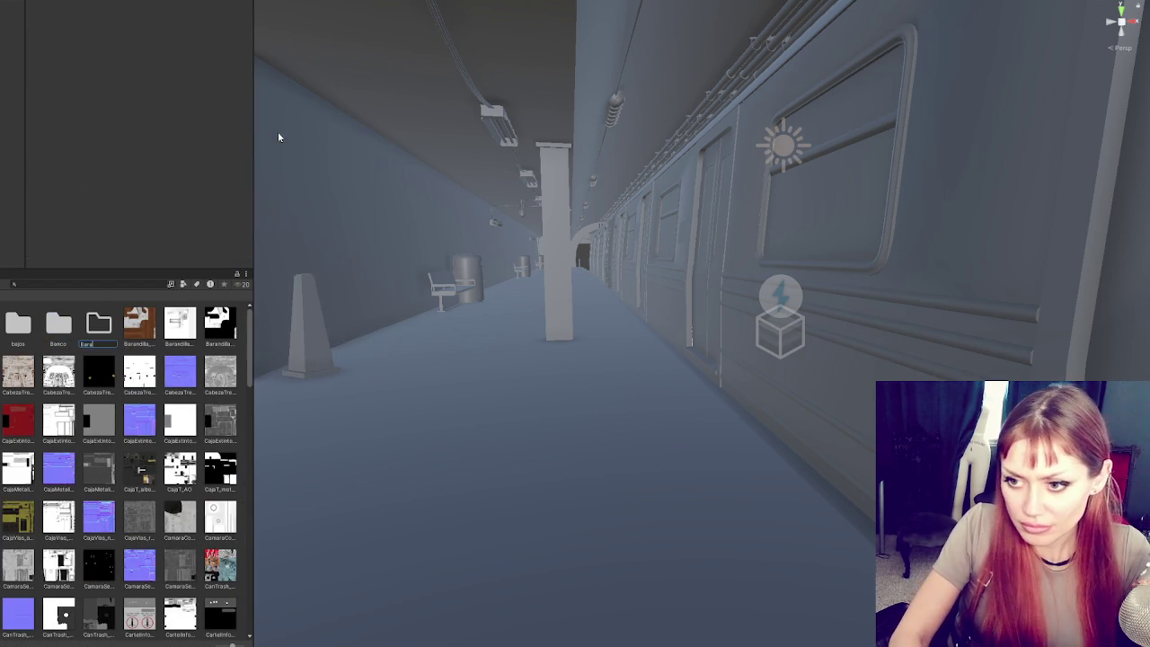
type("n")
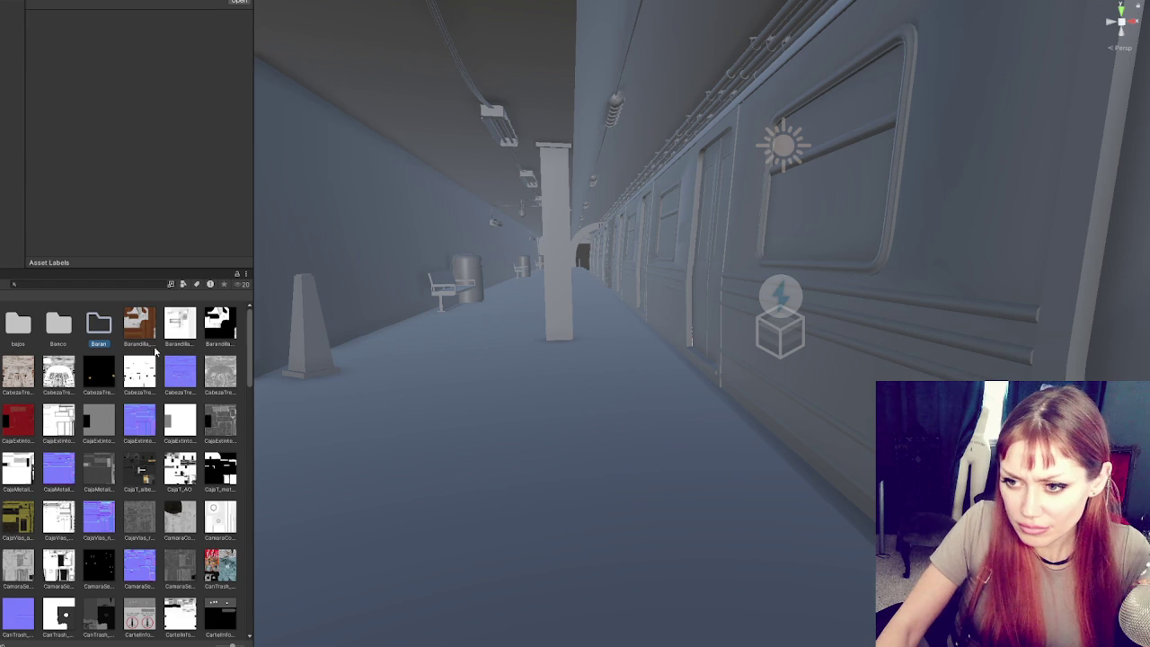
left_click(139, 321)
key("shift+Right")
key("shift+Right")
left_click_drag(152, 327, 99, 325)
- Create a 'Cabeza' folder and move the CabezaTren textures into it
right_click(118, 351)
mouse_move(173, 358)
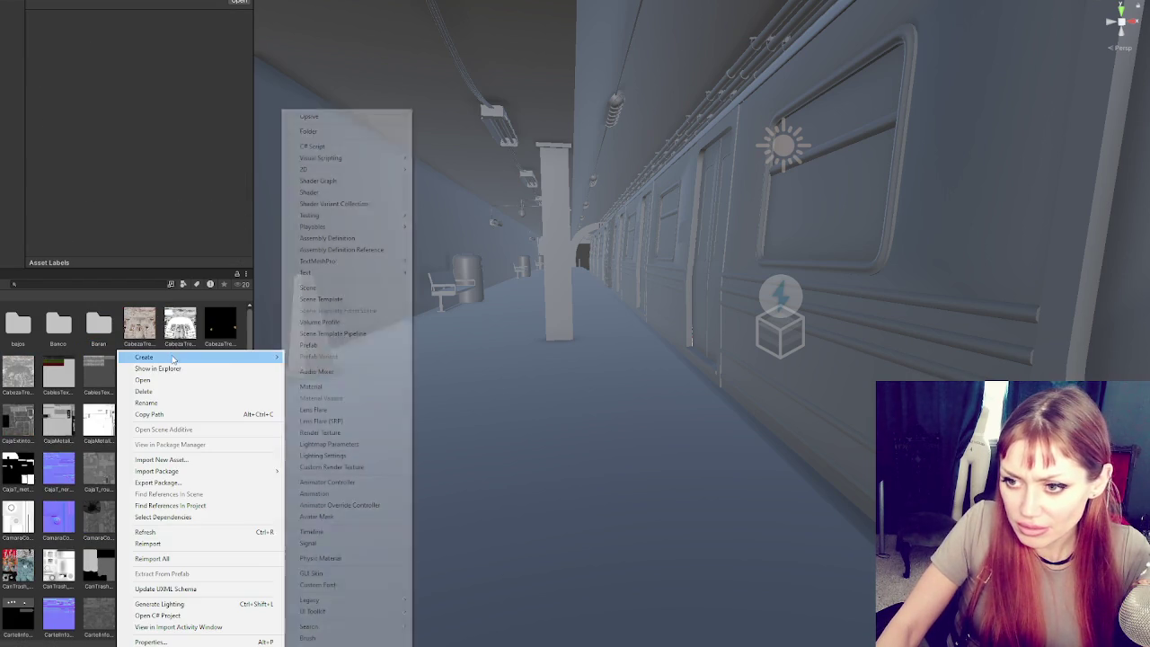
left_click(314, 131)
type("cabeza")
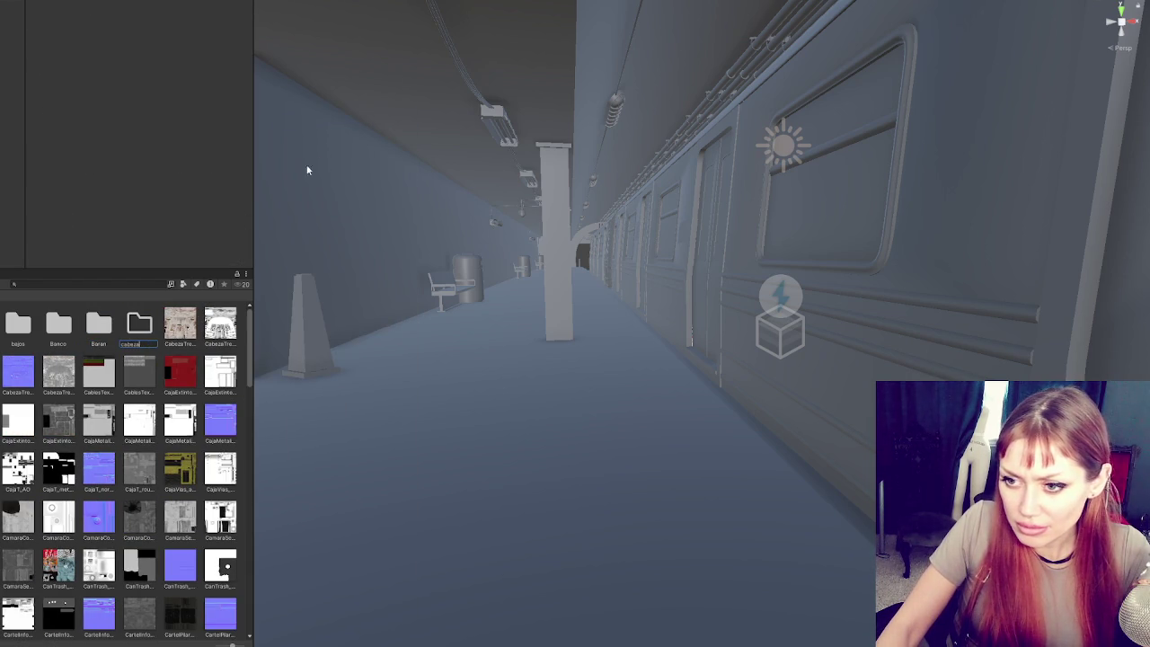
left_click(220, 323)
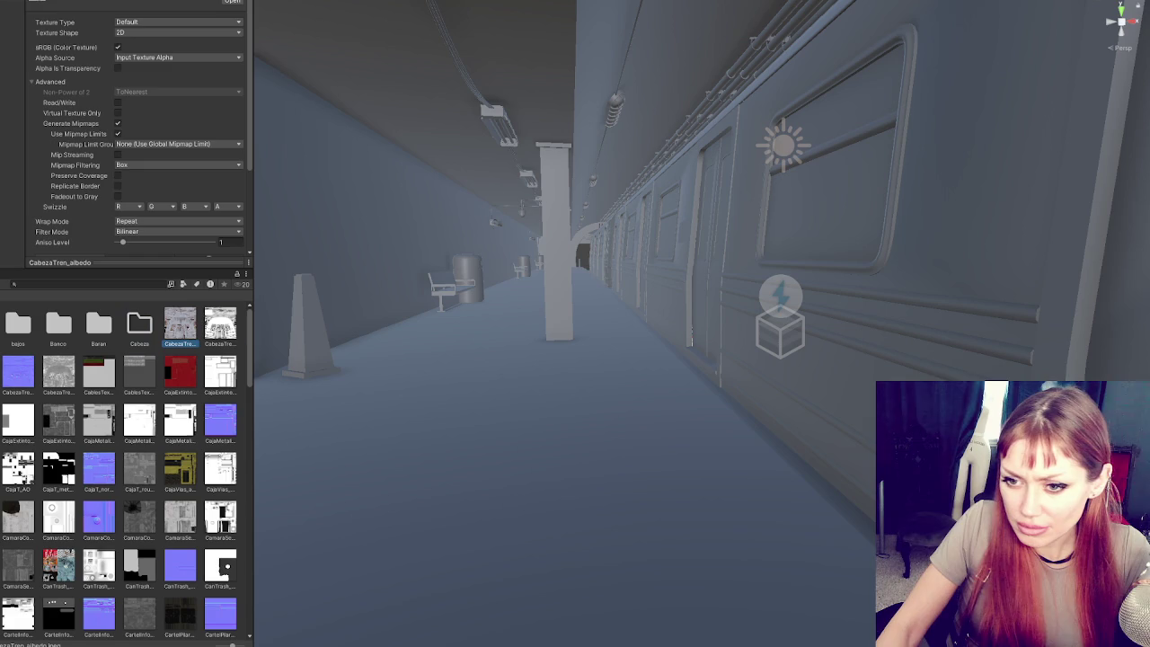
left_click(180, 323, "shift")
left_click(53, 375, "shift")
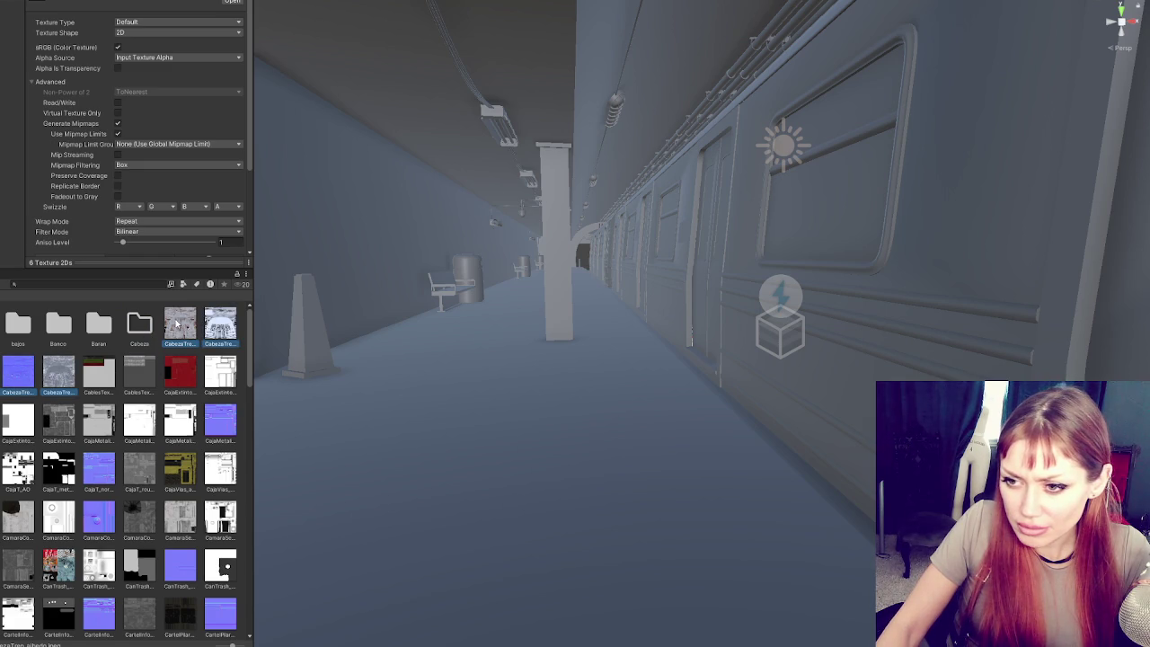
left_click_drag(177, 325, 148, 327)
- Create a 'cable' folder and move the CablesTexturePack textures into it
right_click(162, 352)
mouse_move(206, 359)
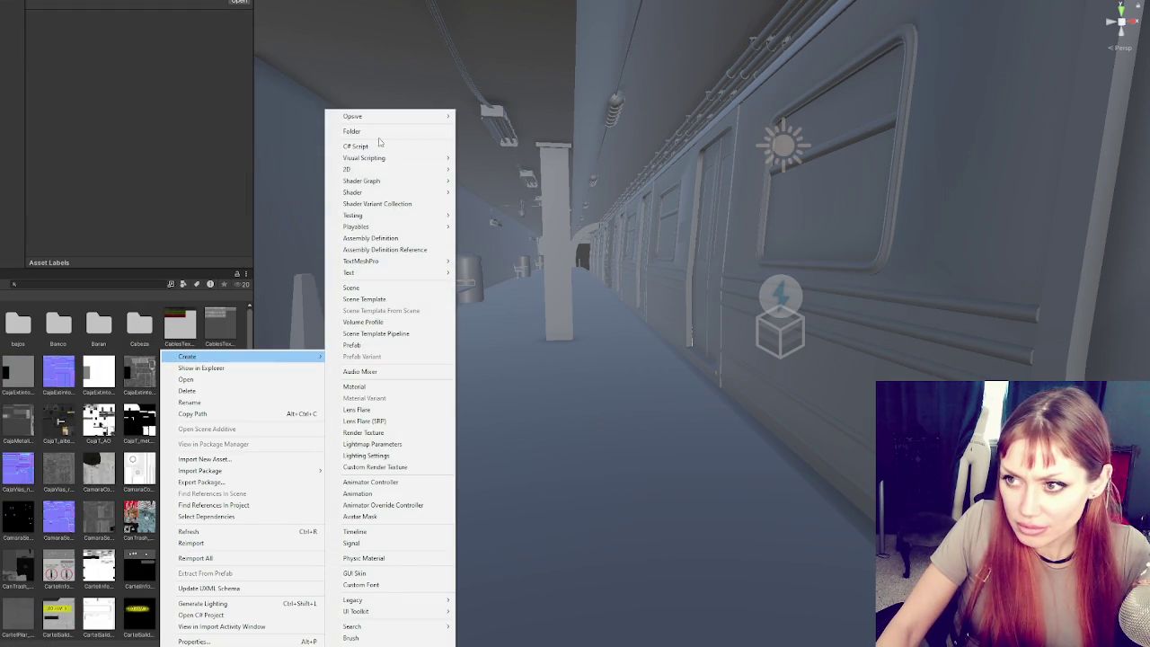
left_click(378, 131)
type("cable")
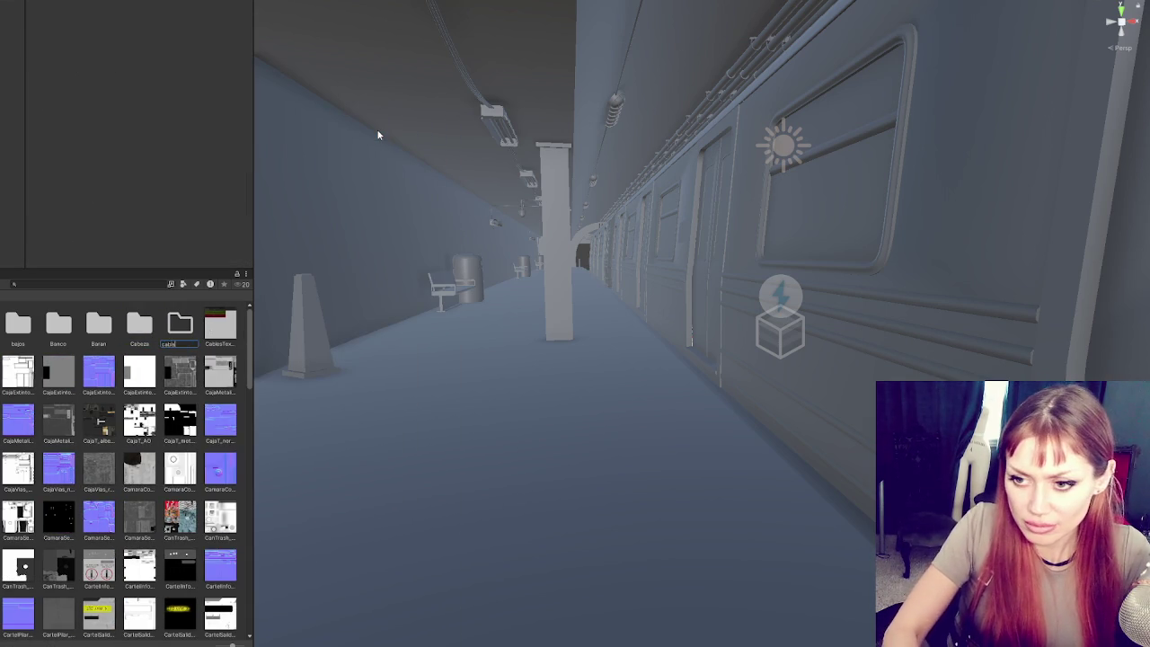
left_click(220, 325)
left_click_drag(220, 326, 180, 328)
- Create a 'Caja' folder and move the 20 CajaExtinto textures into it
right_click(119, 352)
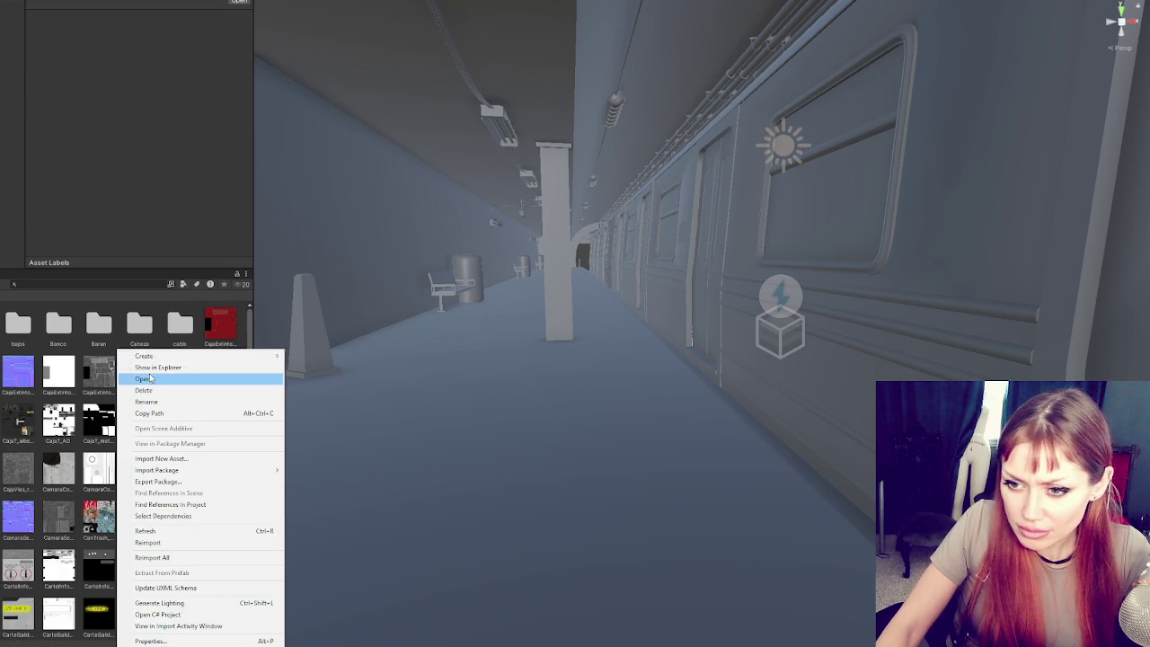
mouse_move(164, 359)
left_click(330, 134)
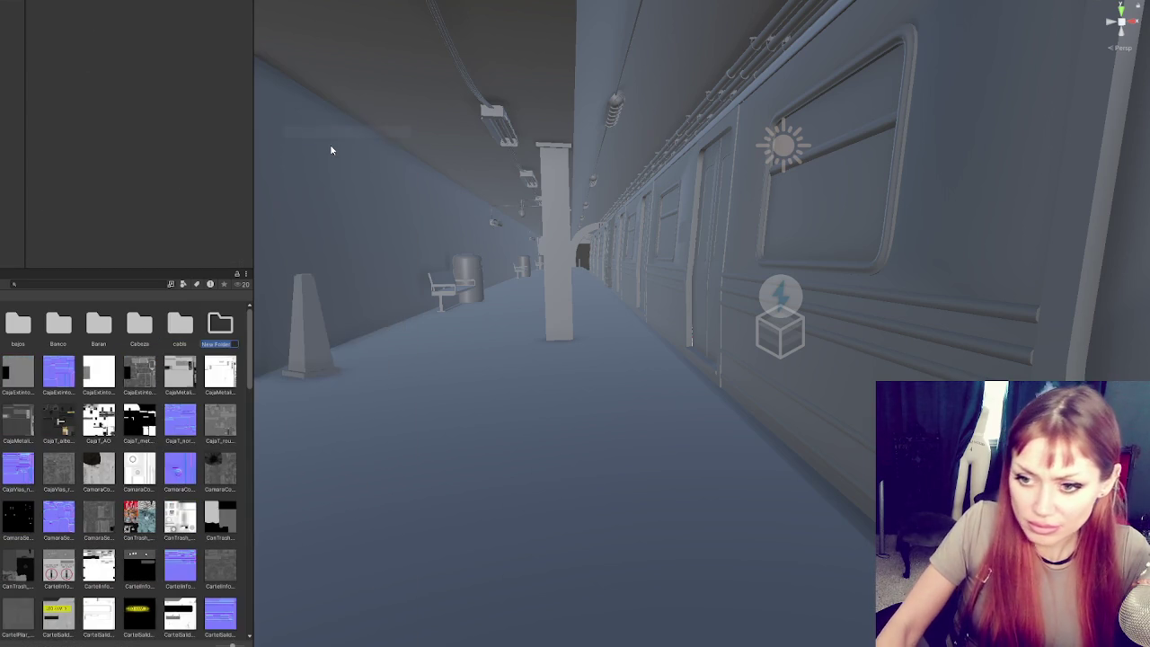
type("Caja")
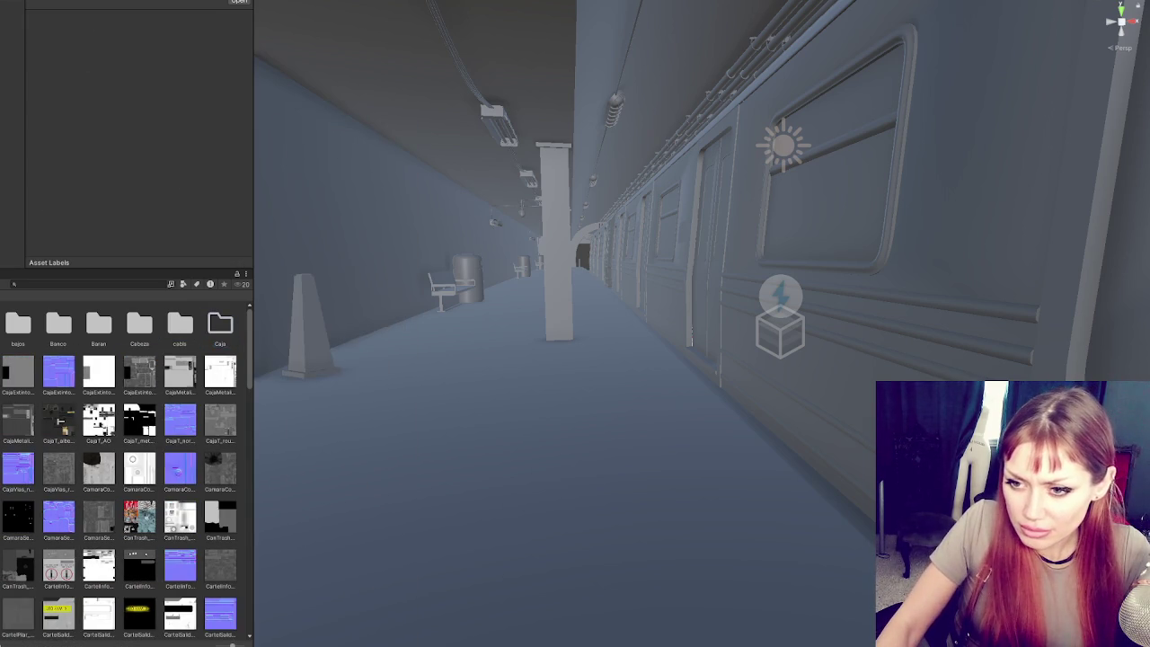
left_click(120, 382)
left_click(139, 378, "shift")
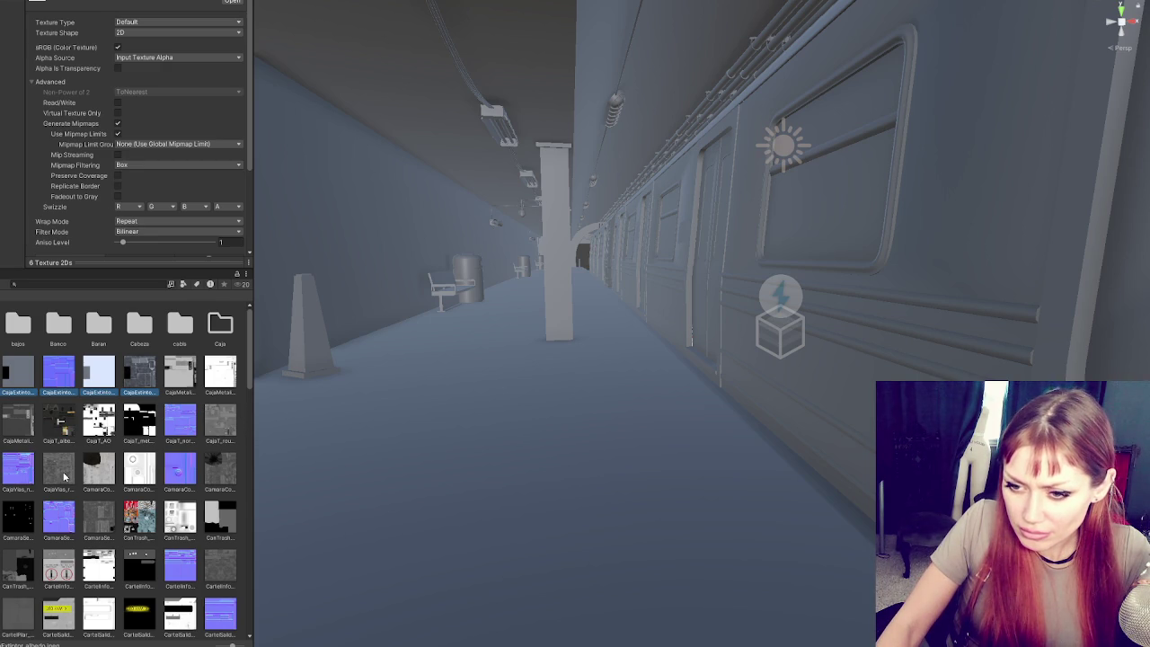
left_click(64, 477, "shift")
left_click_drag(54, 377, 219, 332)
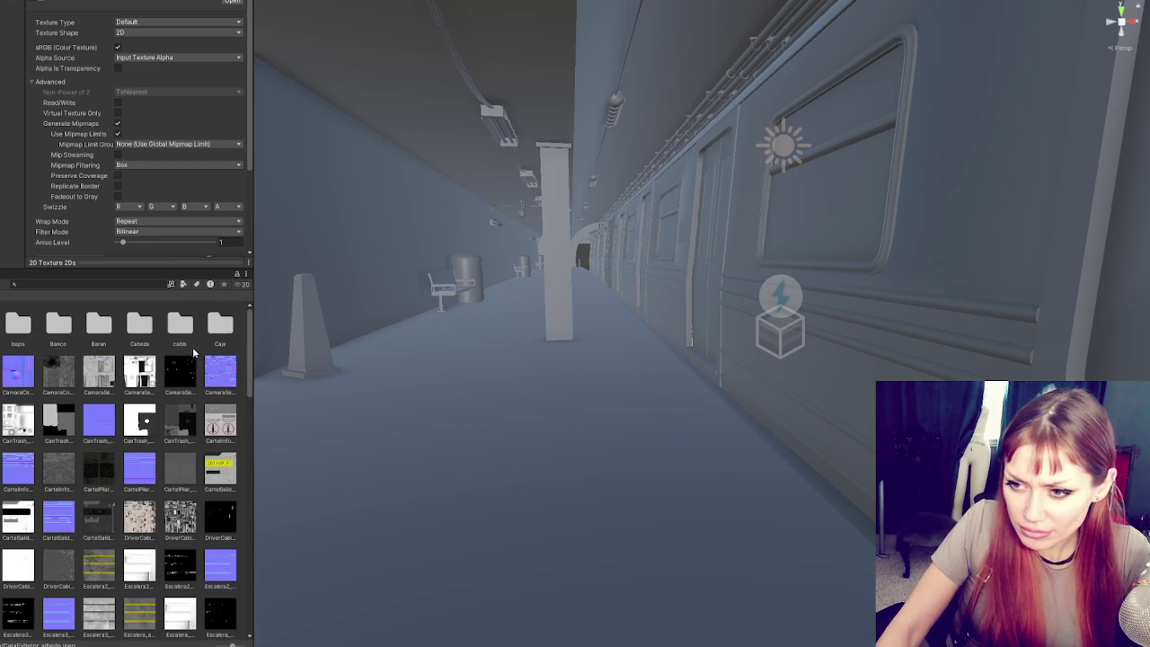
- Add another new folder and select the CamaraColgante_albedo texture
right_click(201, 357)
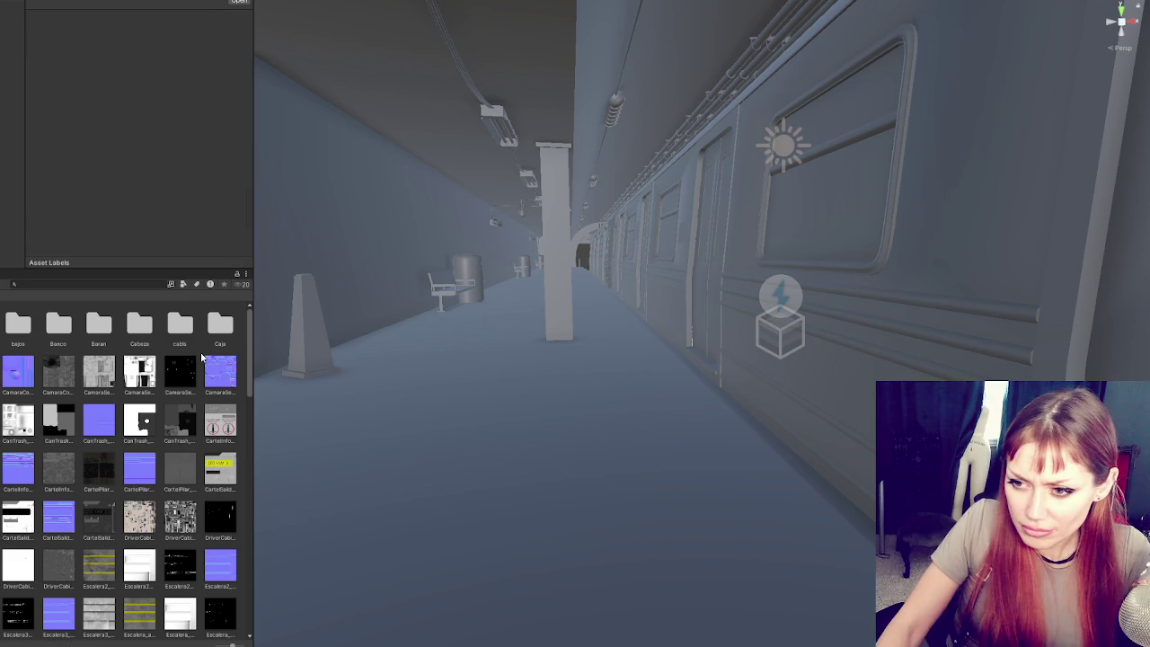
mouse_move(230, 363)
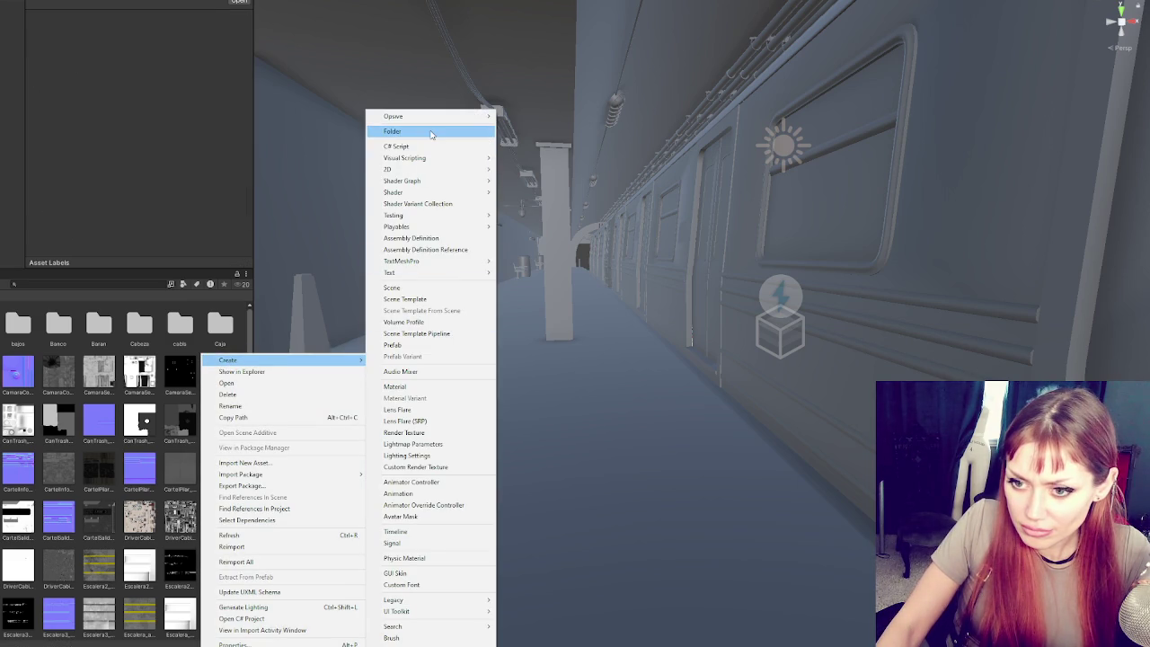
left_click(430, 132)
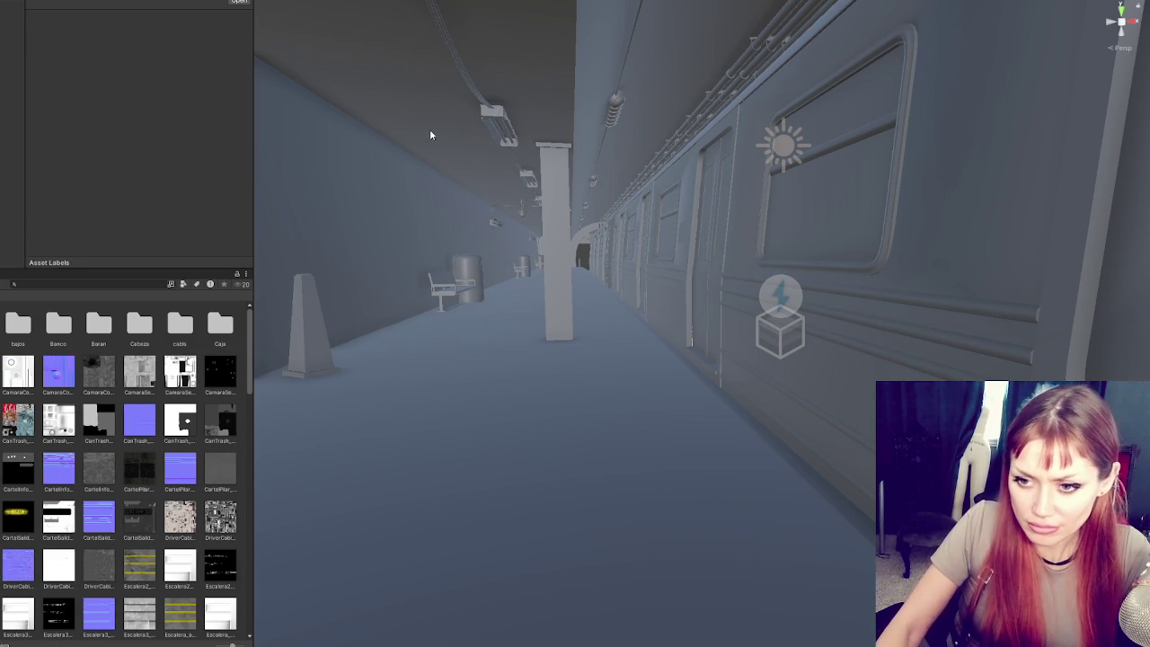
left_click(218, 381)
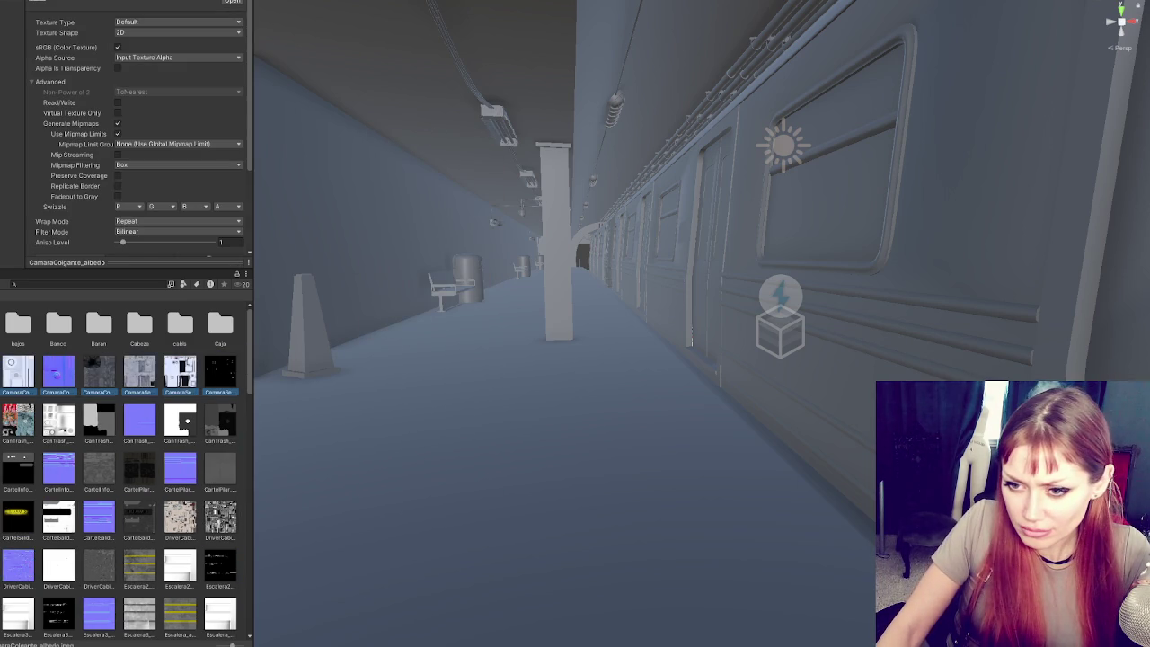
- Add one more folder, then delete the six CanTrash textures
right_click(4, 402)
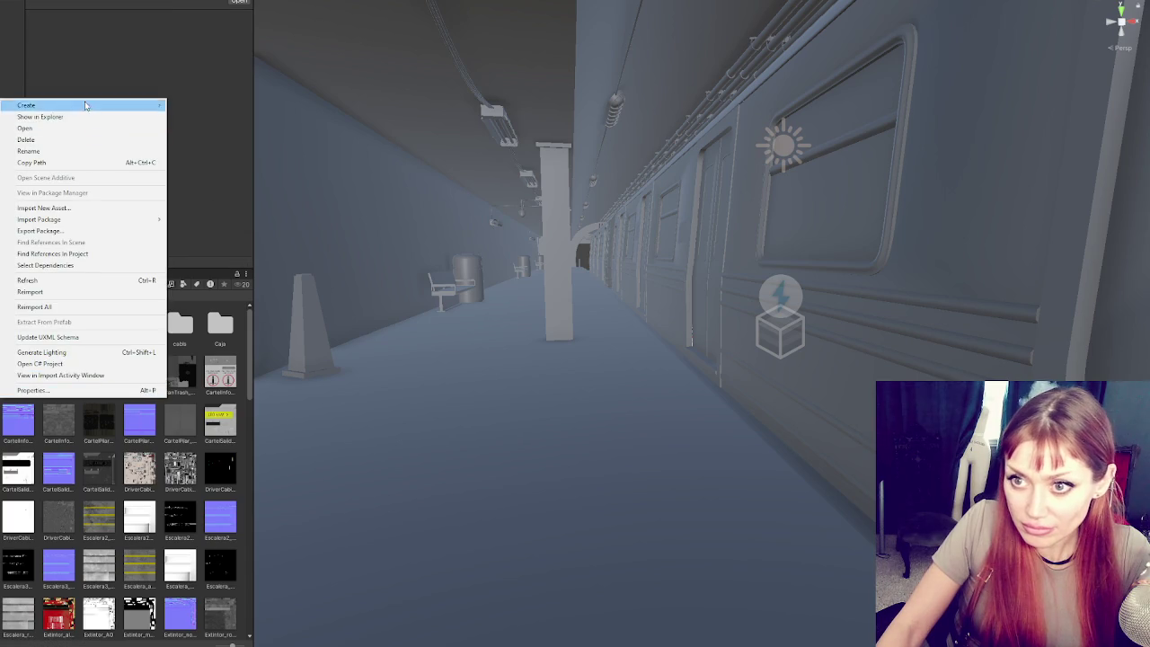
mouse_move(114, 108)
left_click(220, 118)
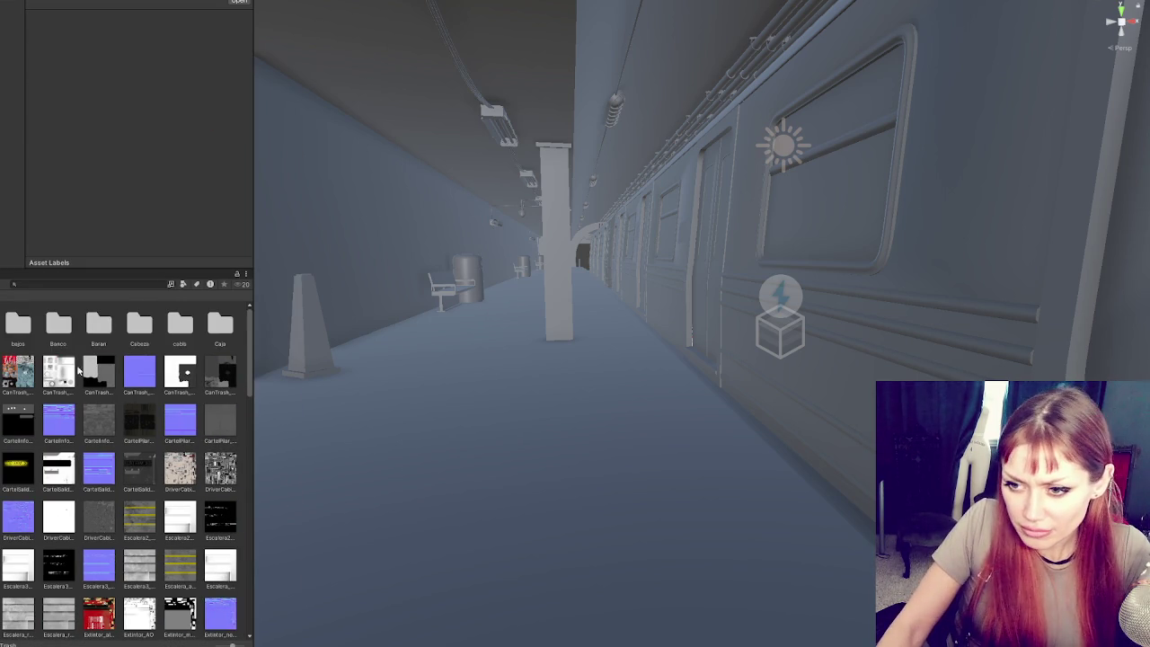
left_click(19, 377)
left_click(220, 377, "shift")
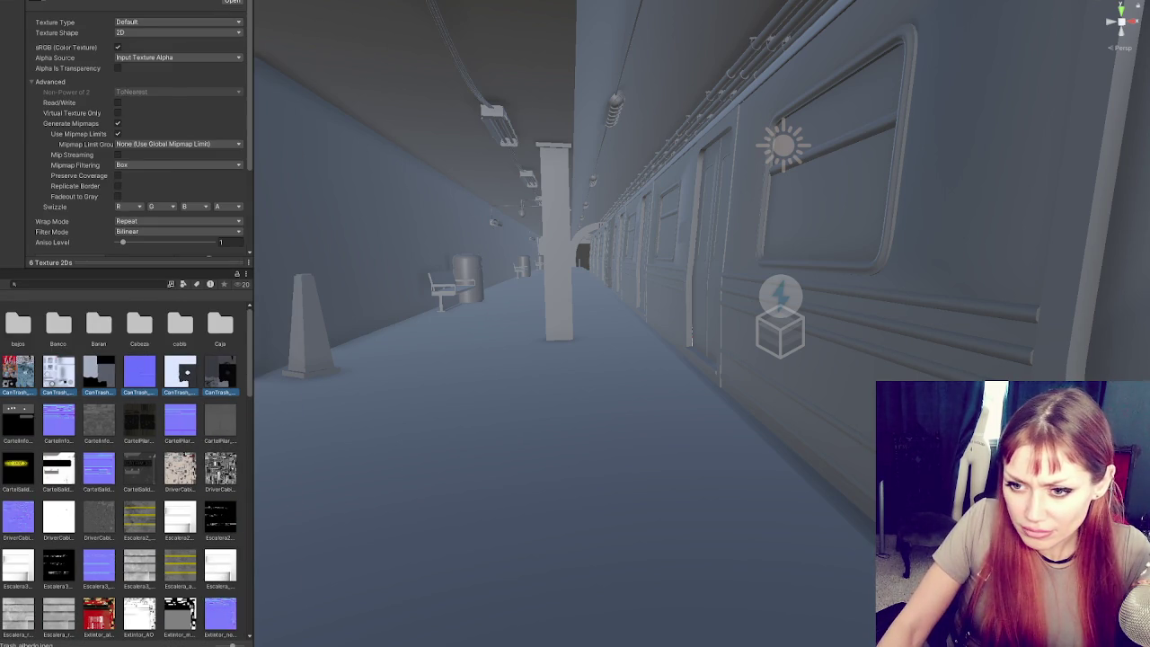
key("Delete")
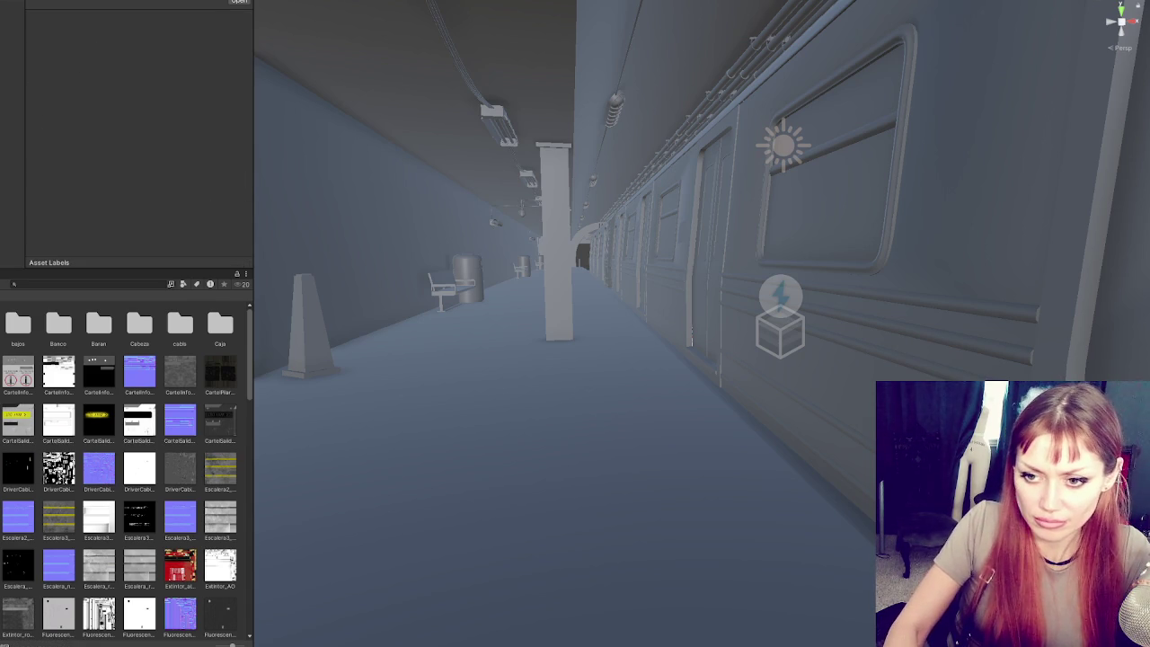
- Create a 'Cartel' folder and move the 14 CartelInformativo textures into it
right_click(3, 409)
mouse_move(36, 108)
left_click(208, 125)
type("Cartel")
key("Return")
left_click(56, 371)
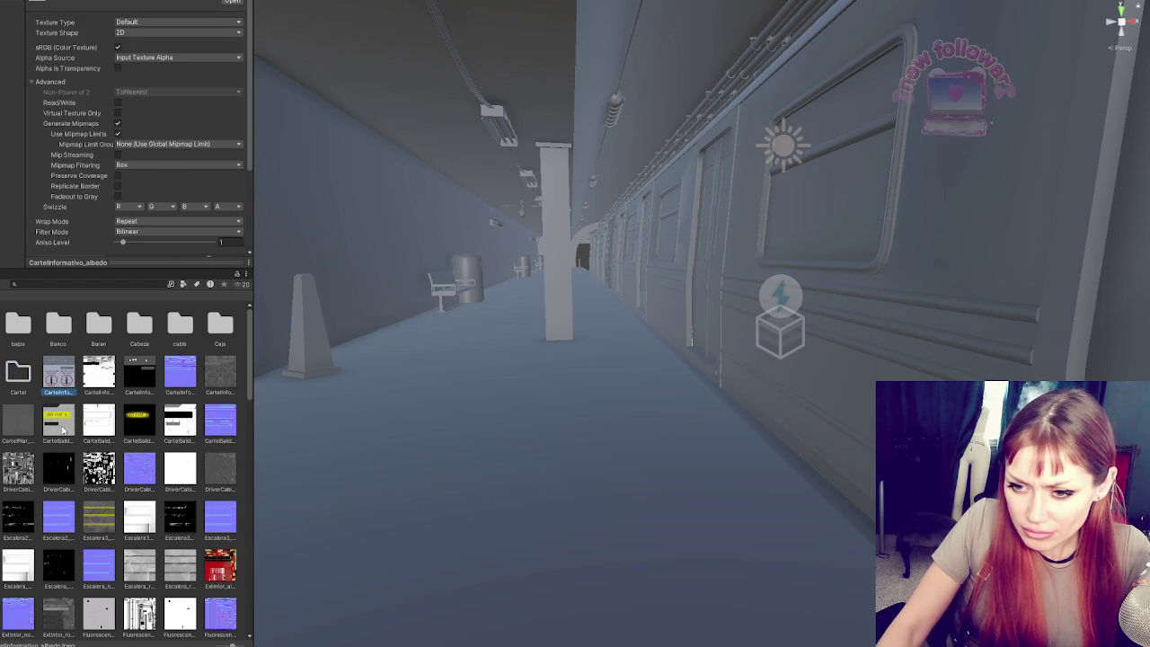
left_click(220, 420, "shift")
left_click_drag(63, 377, 20, 375)
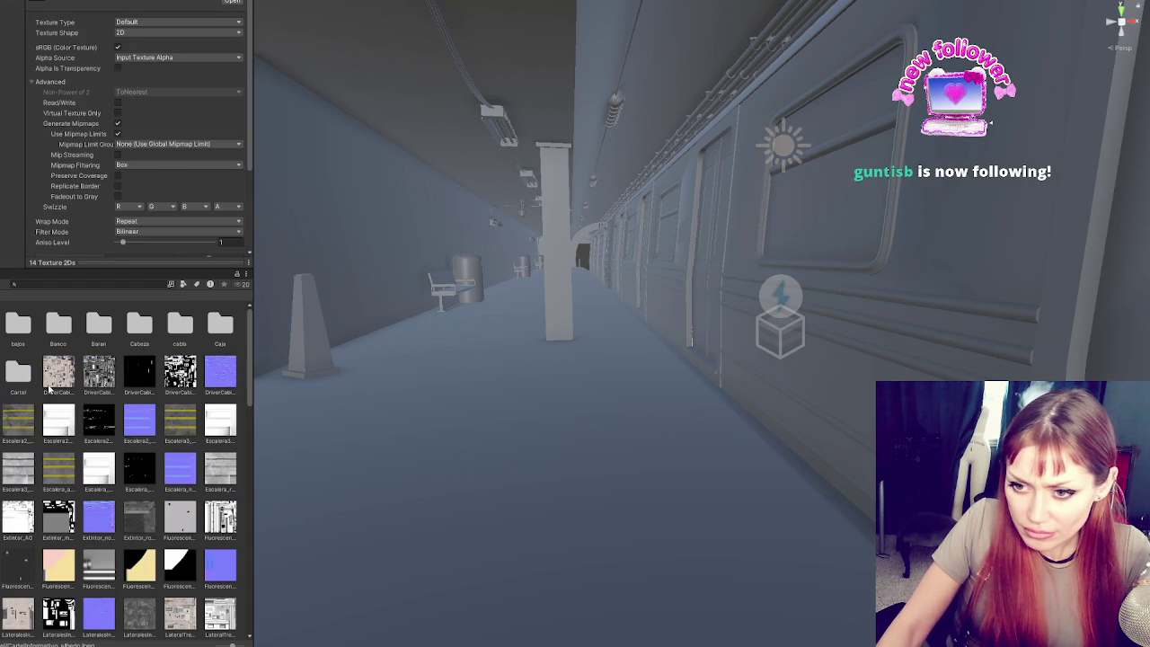
- Create a 'Driver' folder and move the DriverCabin textures into it
right_click(36, 406)
mouse_move(90, 102)
left_click(255, 118)
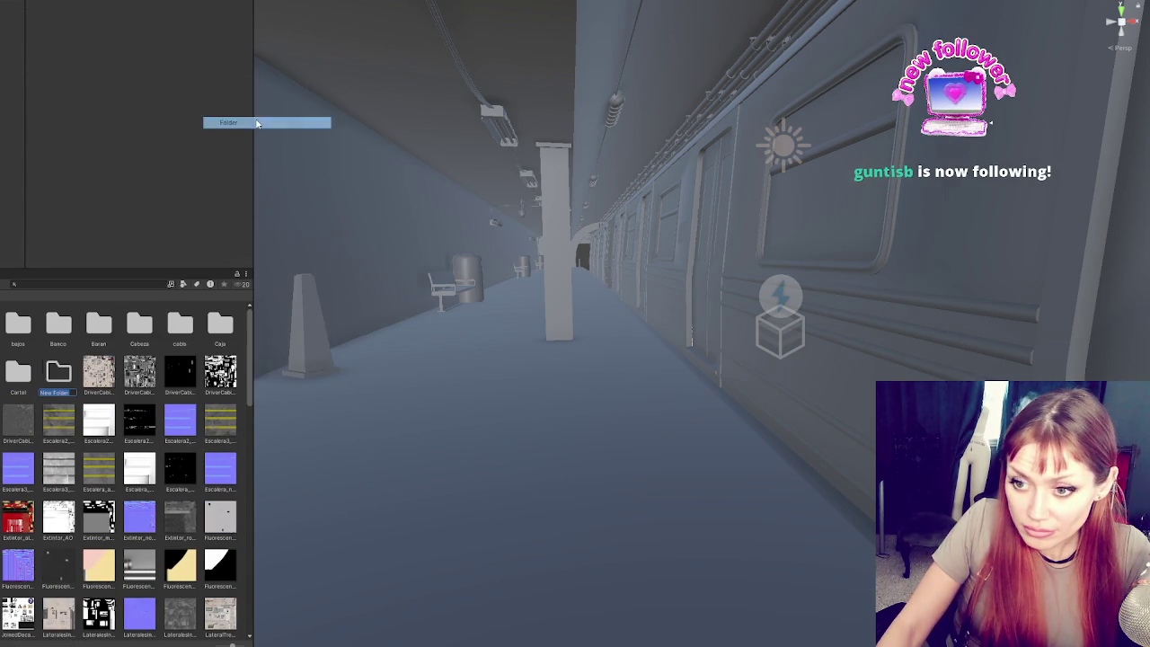
type("Driver")
key("Return")
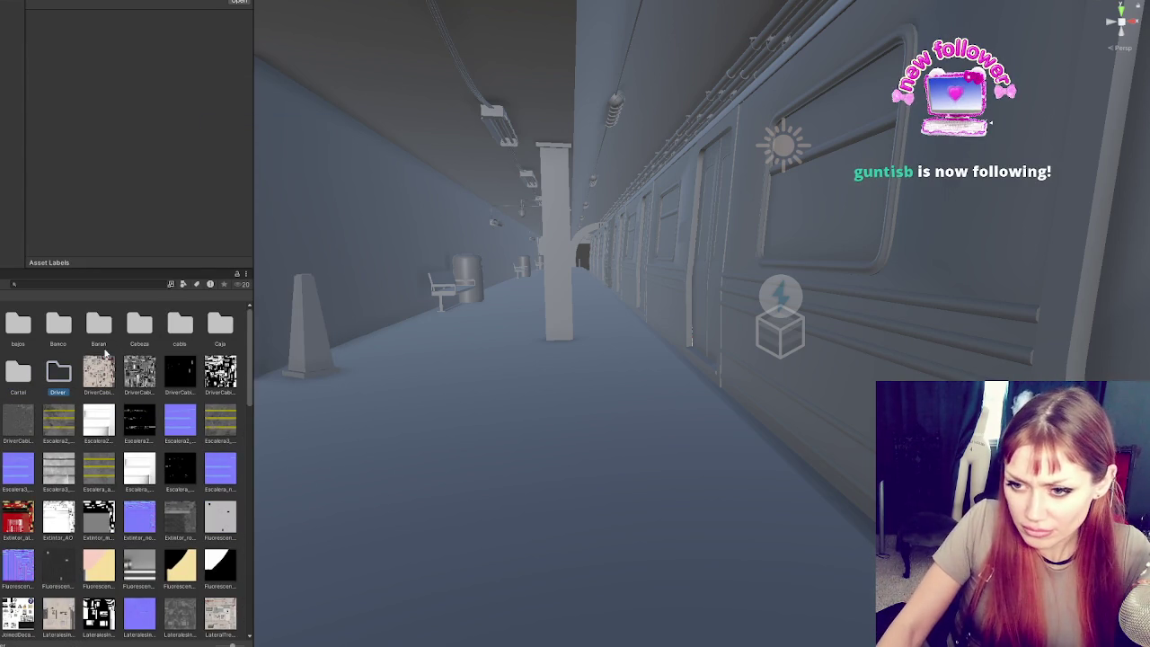
left_click(100, 373)
left_click(34, 431, "shift")
left_click_drag(34, 431, 58, 375)
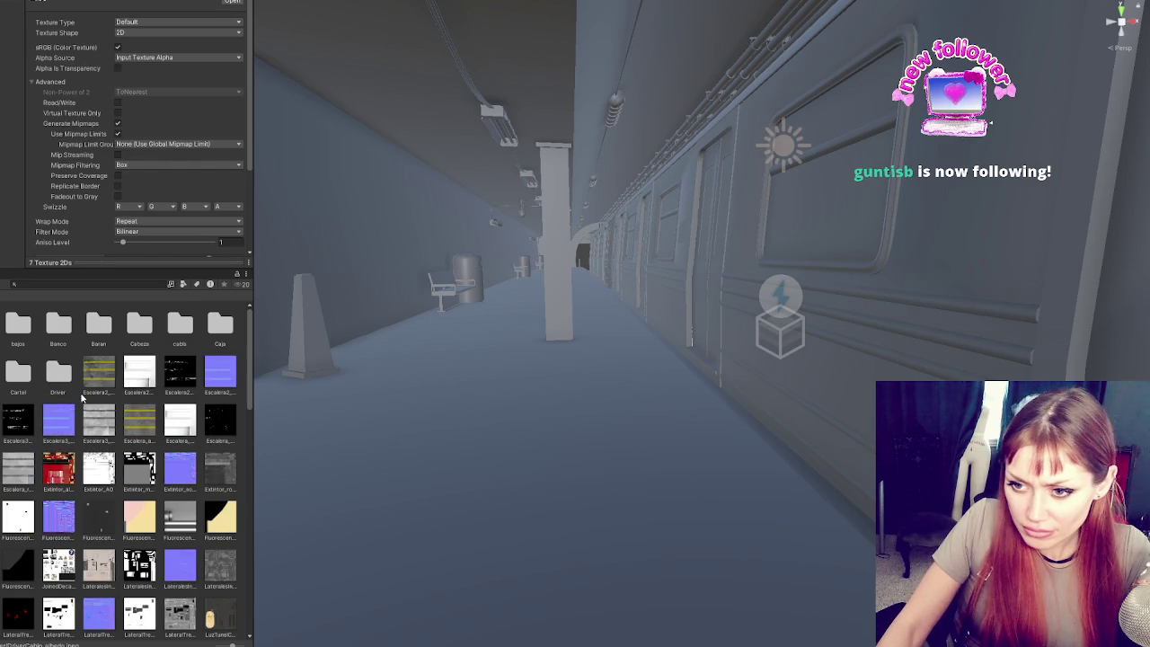
- Create an 'Escal' folder and move the Escalera textures into it
right_click(79, 400)
mouse_move(162, 107)
left_click(250, 120)
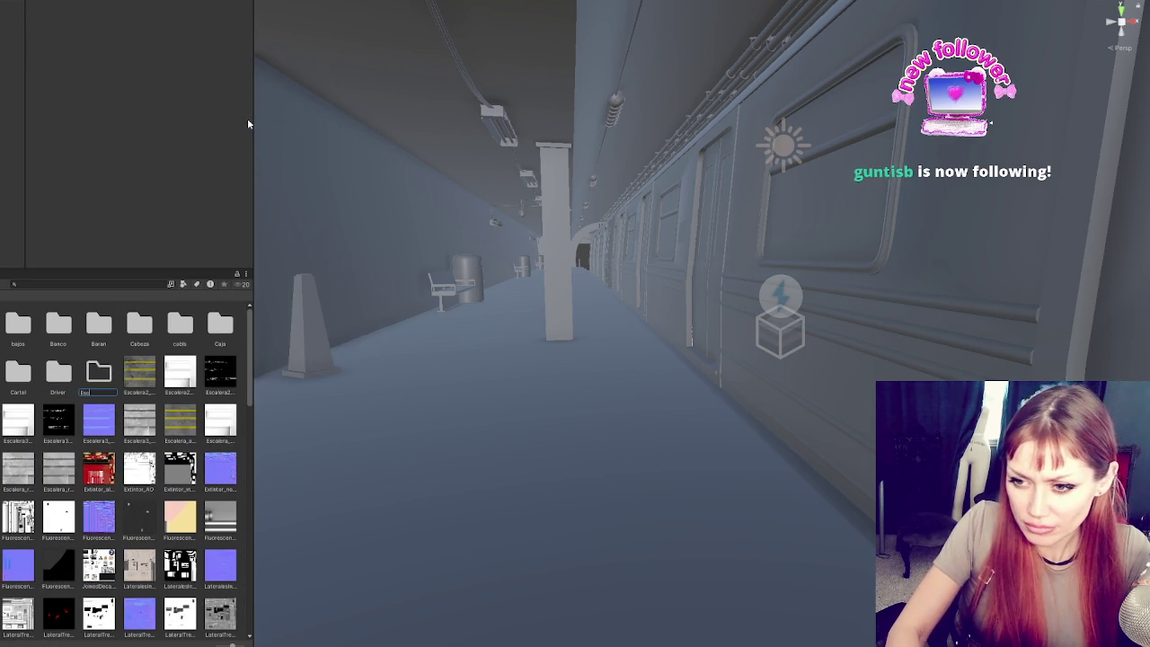
type("al")
key("Return")
left_click(144, 372)
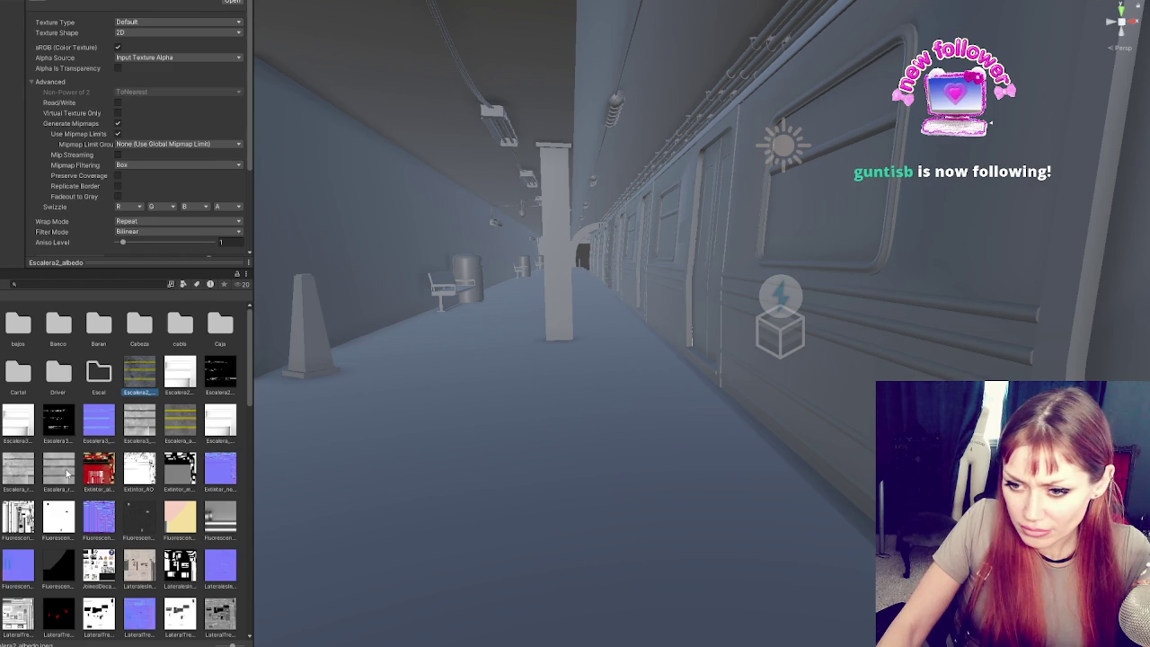
left_click_drag(144, 379, 99, 377)
- Create an 'Extintro' folder and move the Extintor textures into it
right_click(123, 396)
mouse_move(206, 102)
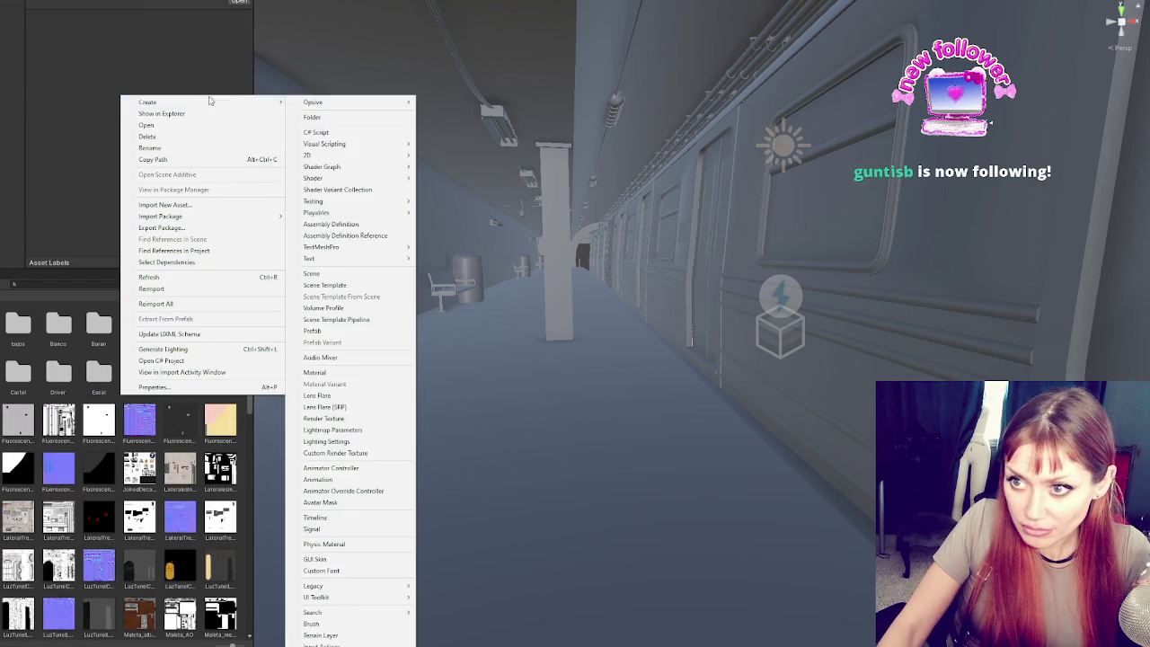
left_click(328, 119)
type("Exte")
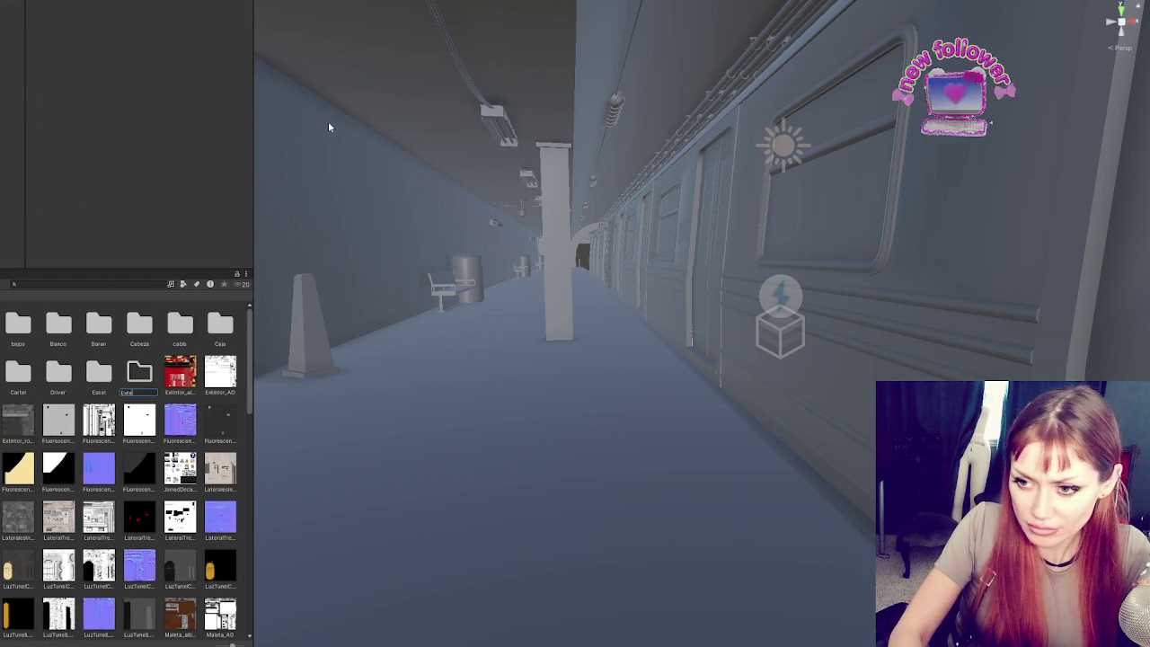
type("intro")
key("Return")
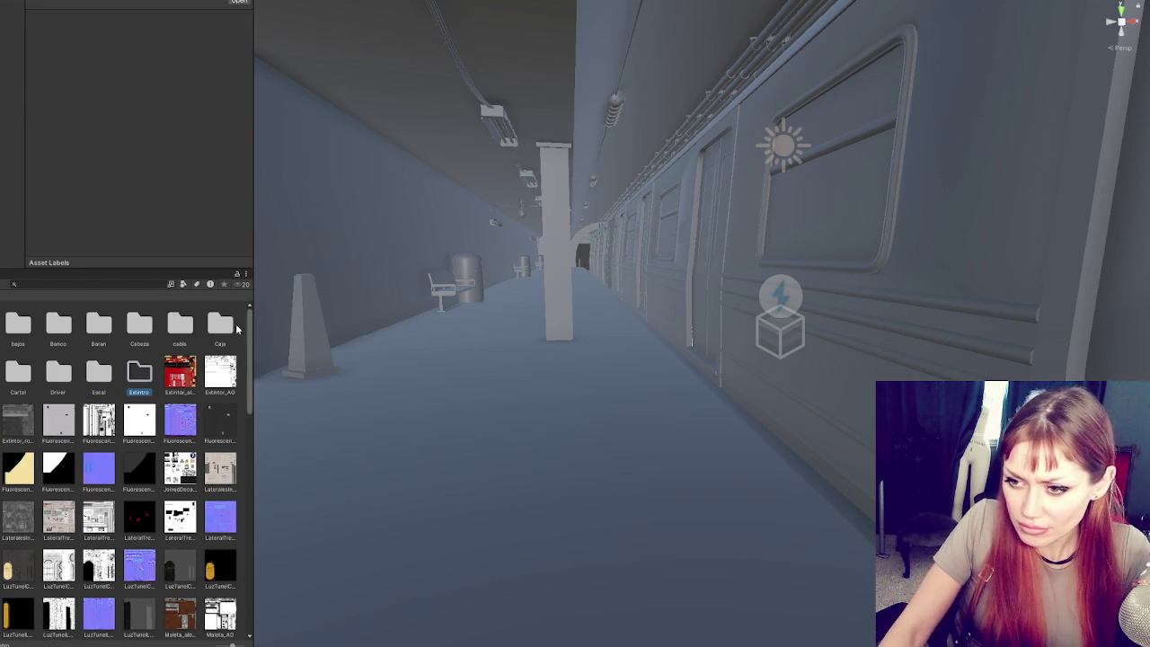
left_click(184, 371)
left_click(15, 425, "shift")
left_click_drag(15, 426, 139, 379)
- Create a 'Fluoruo' folder and move the Fluorescente textures into it
right_click(120, 397)
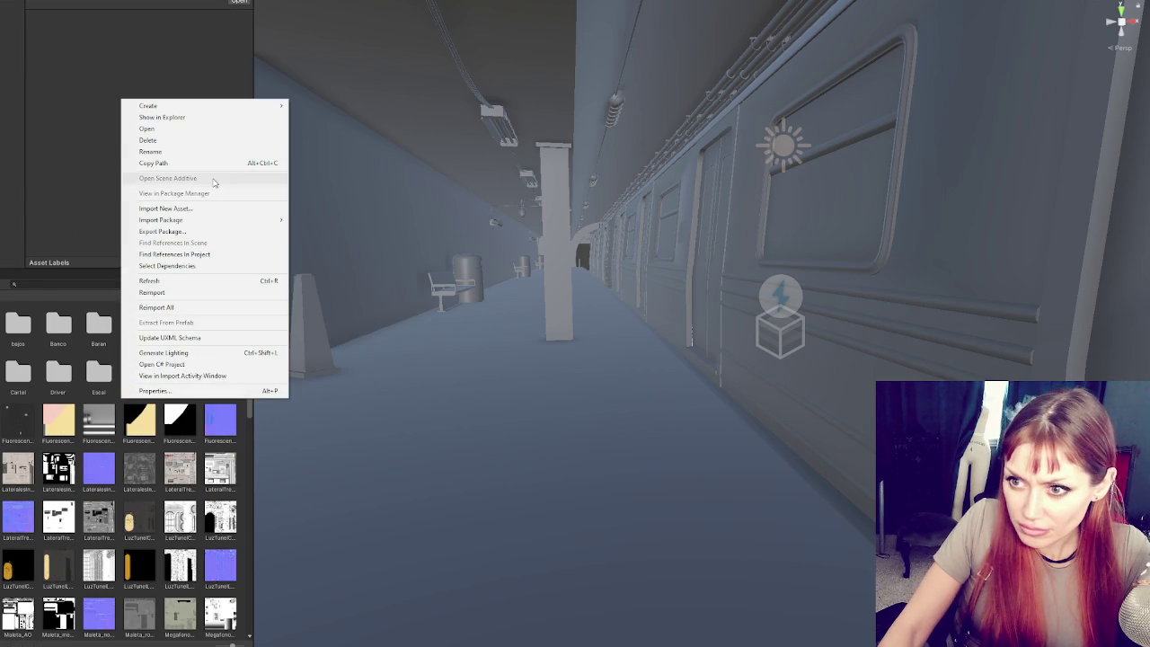
mouse_move(207, 113)
left_click(327, 126)
type("Flu")
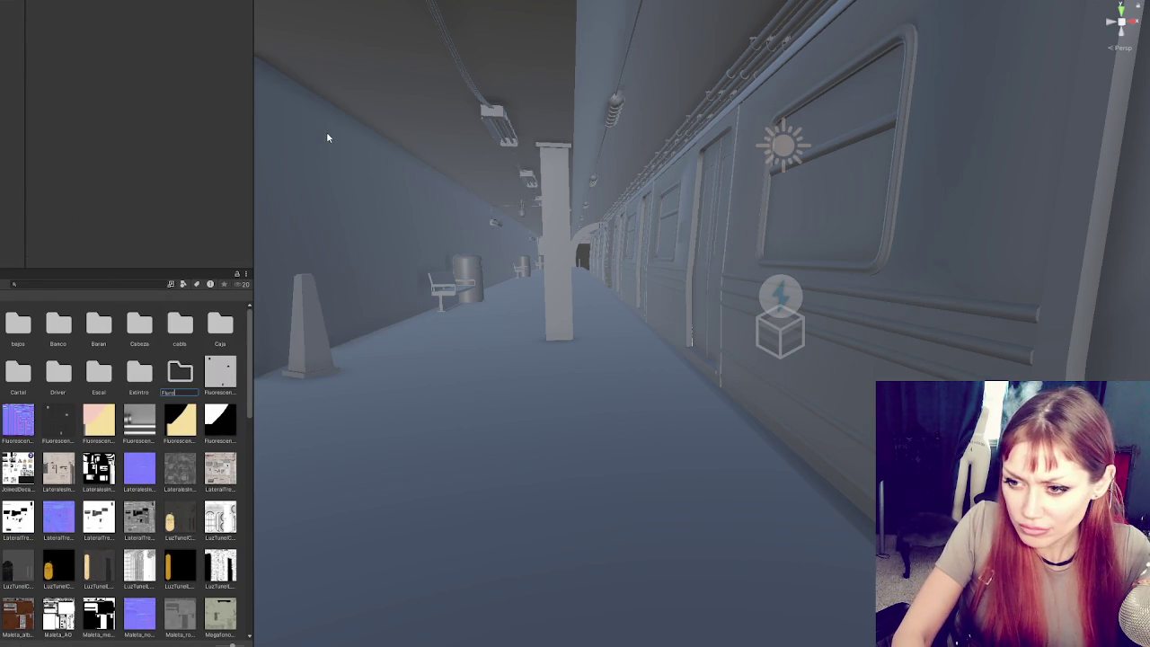
type("oruo")
key("Return")
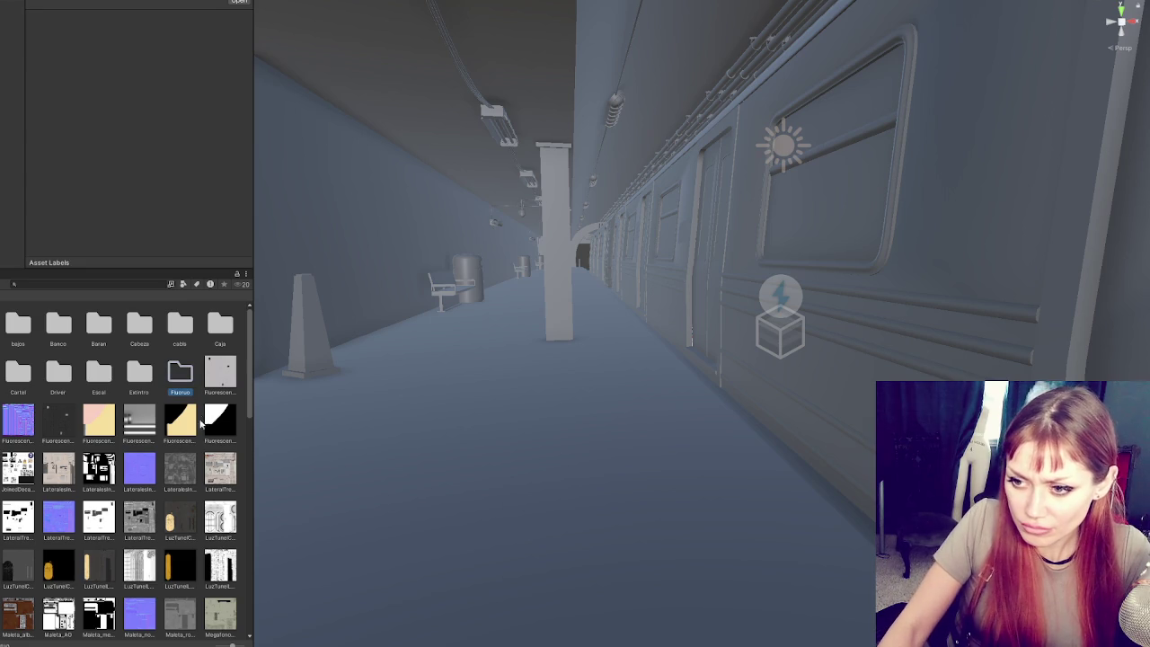
left_click(223, 370)
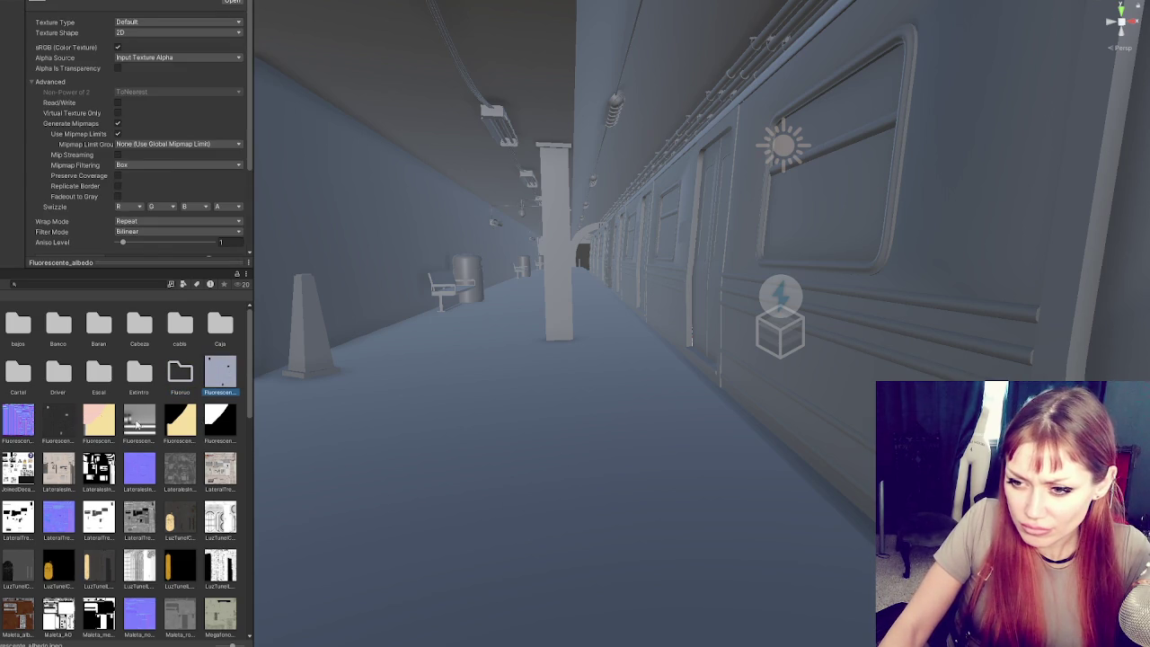
left_click(220, 420, "shift")
left_click_drag(222, 406, 187, 379)
- Create a 'Joined' folder and move the first texture into it
right_click(199, 403)
mouse_move(300, 106)
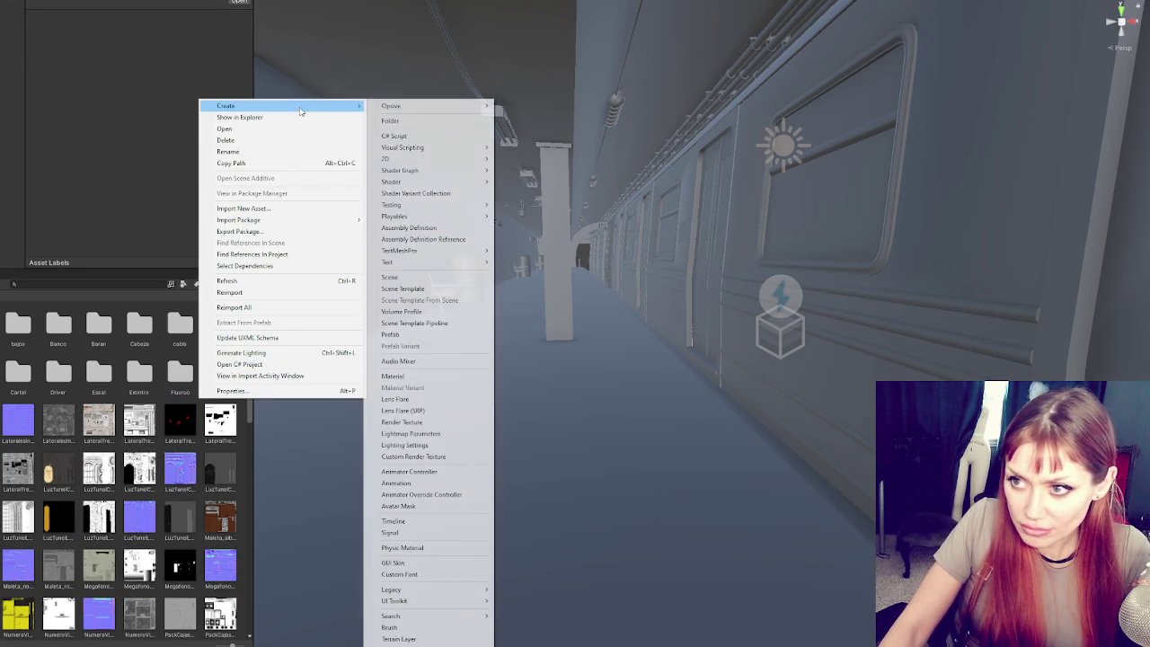
left_click(432, 126)
key("BackSpace")
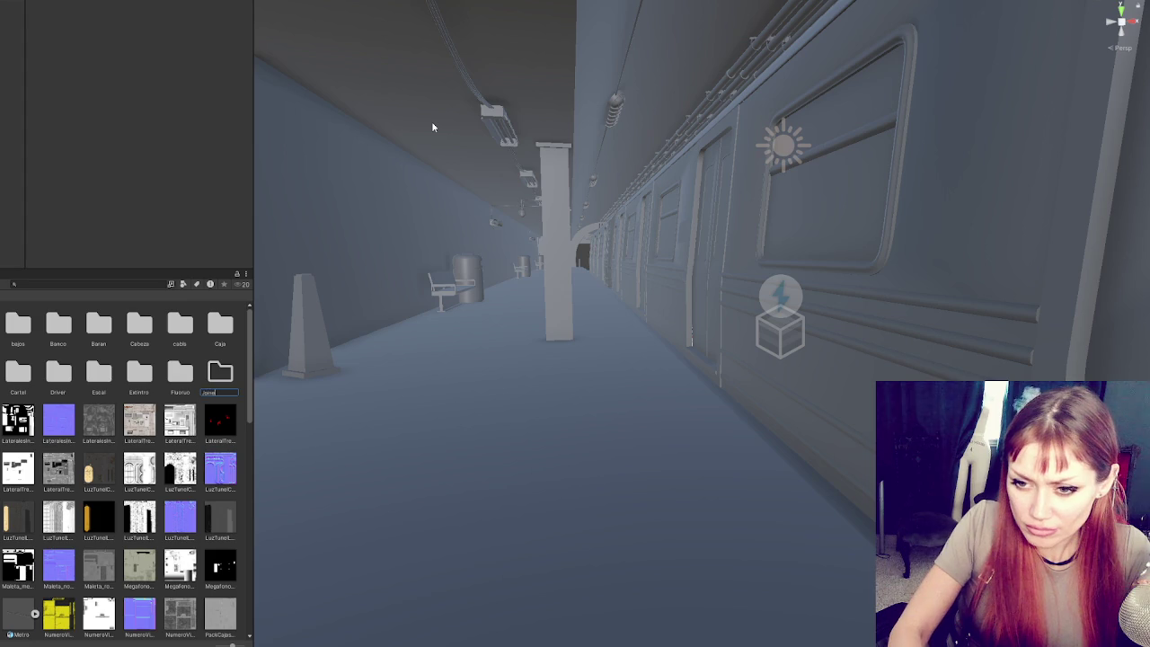
key("Return")
left_click_drag(17, 420, 220, 375)
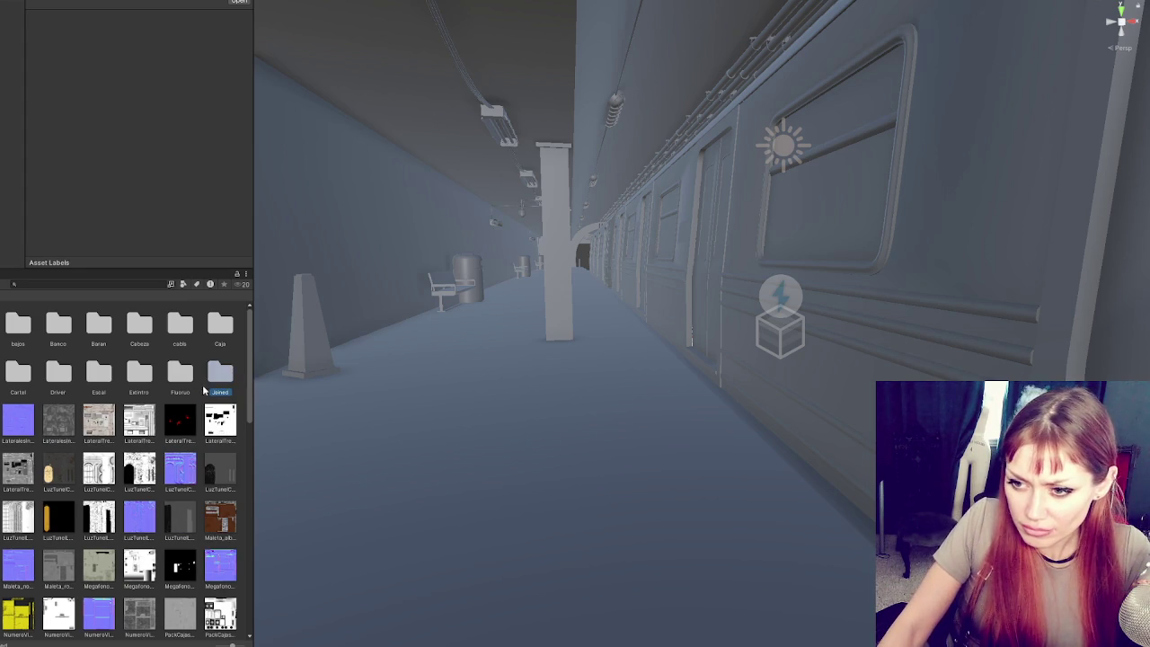
- Select the eleven Laterales textures and remove them from the grid
right_click(200, 401)
mouse_move(233, 106)
left_click(434, 121)
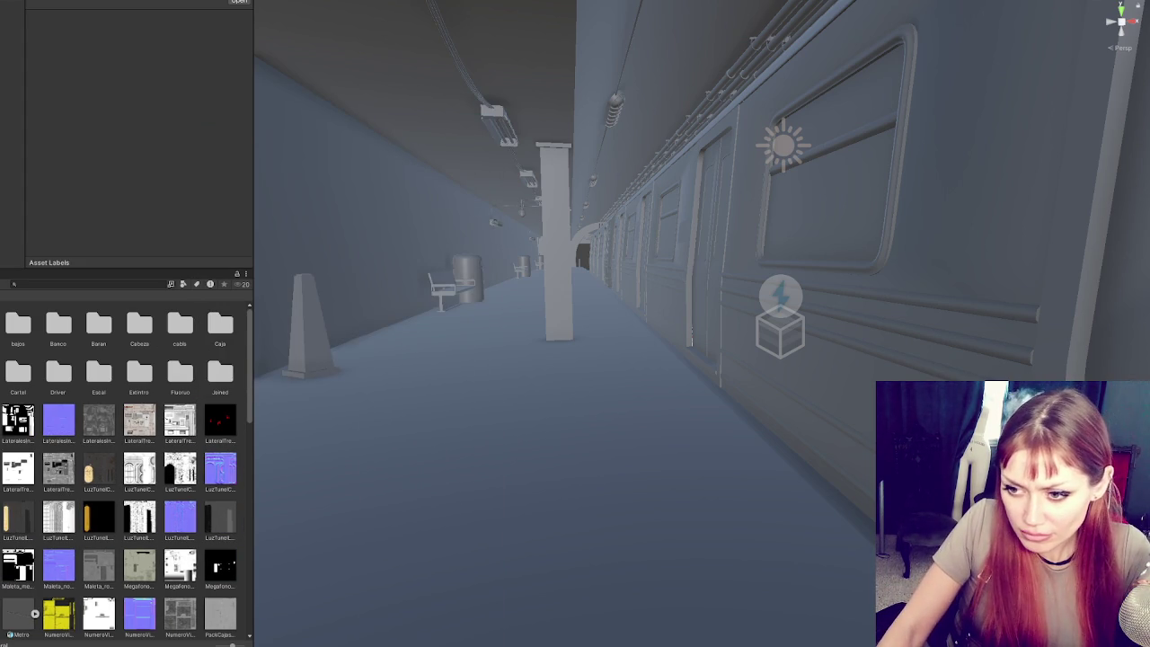
left_click(59, 471, "shift")
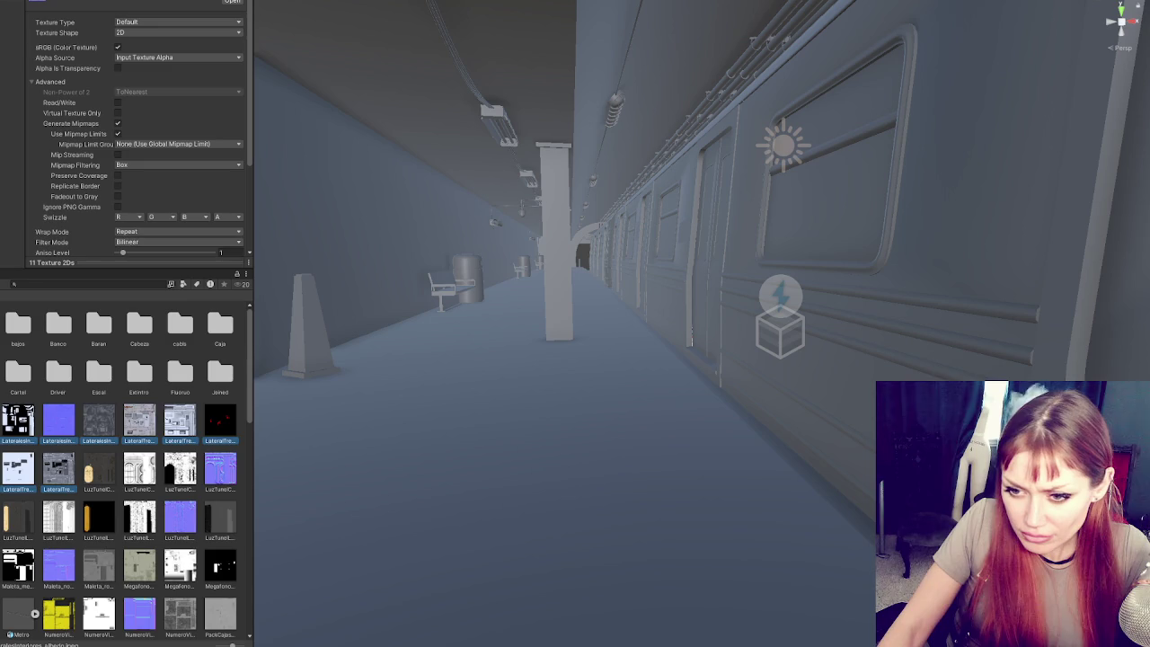
right_click(9, 431)
left_click(30, 150)
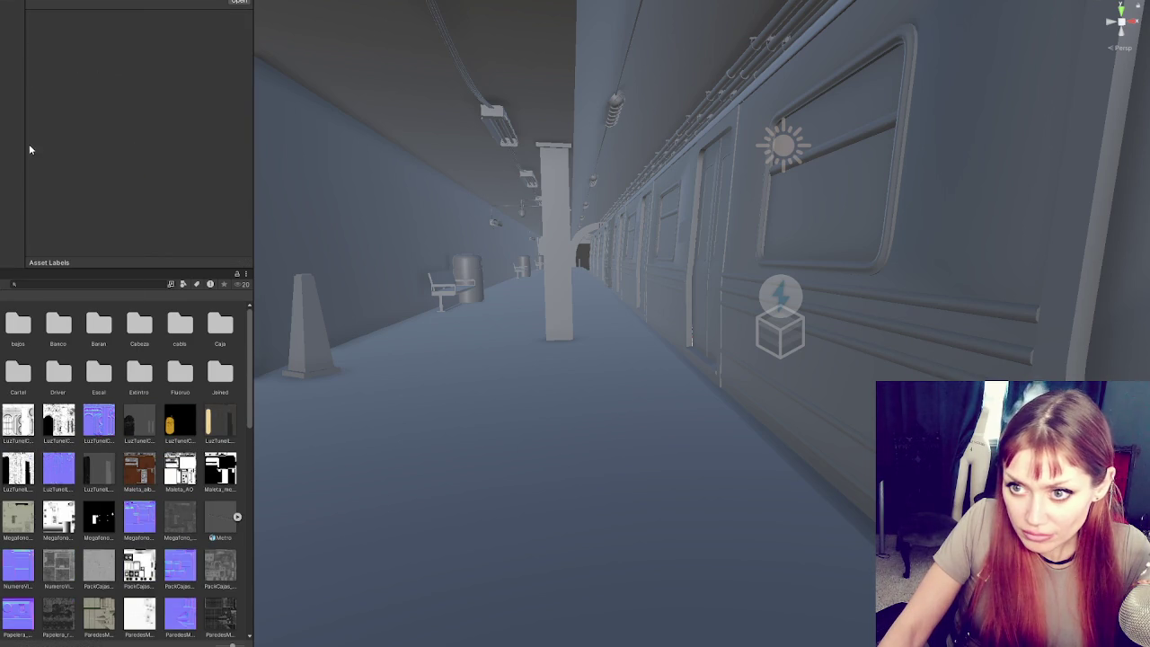
- Select the twelve LuzTunel textures, starting from LuzTunelCorta_albedo
right_click(5, 445)
mouse_move(90, 153)
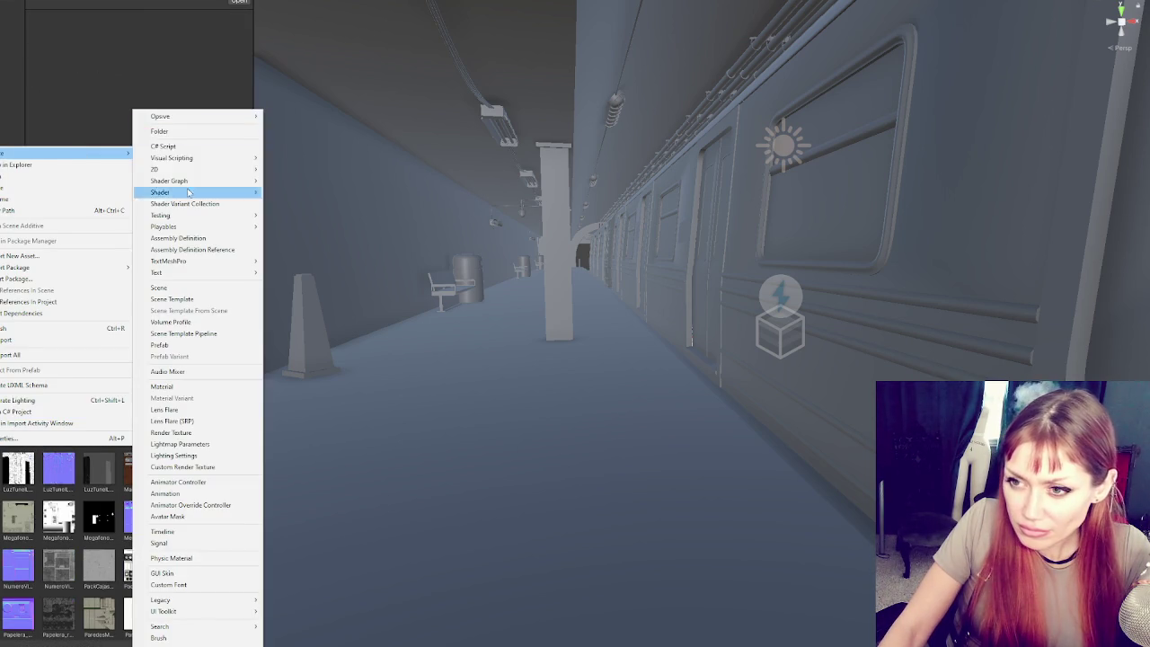
left_click(182, 132)
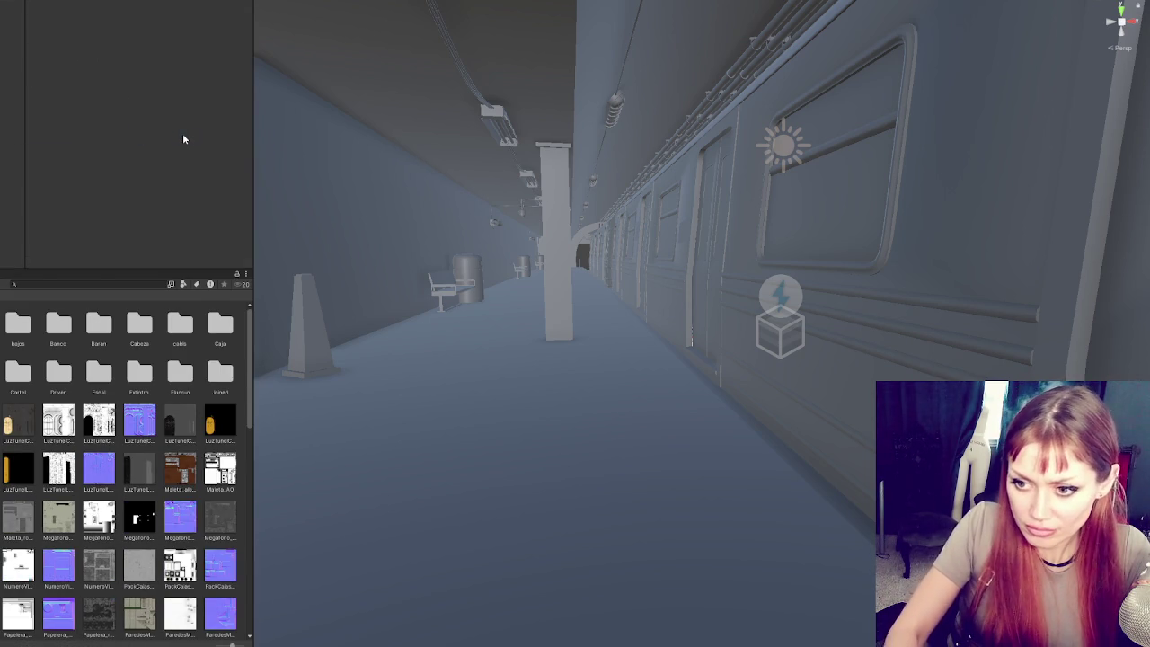
left_click(13, 431)
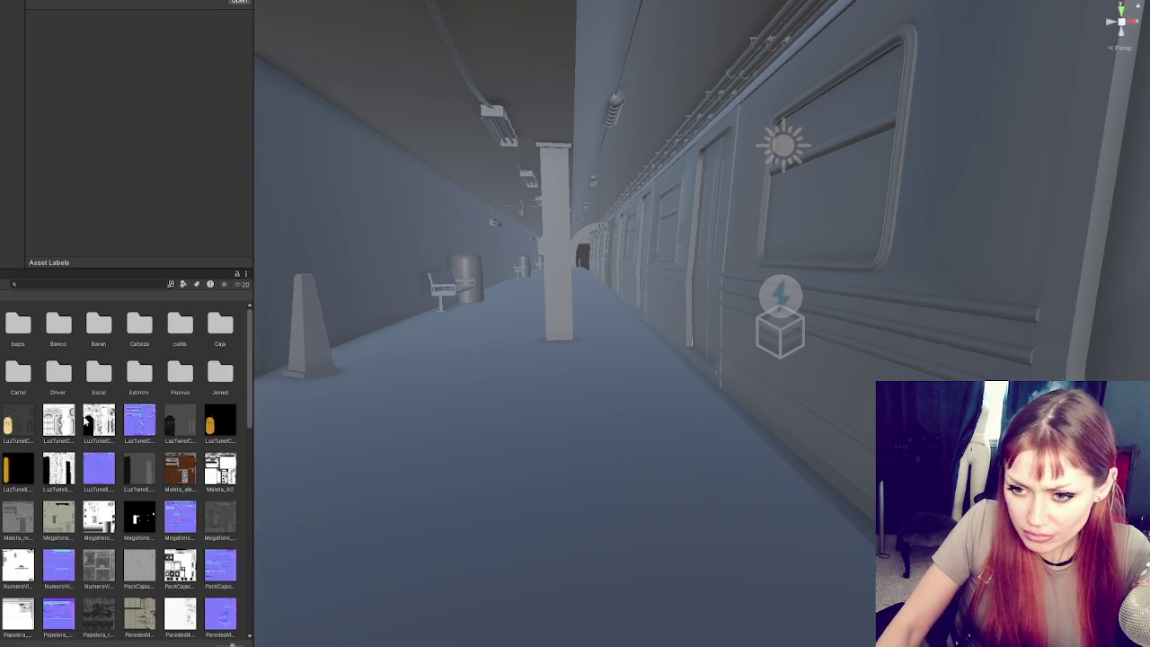
left_click(139, 483, "shift")
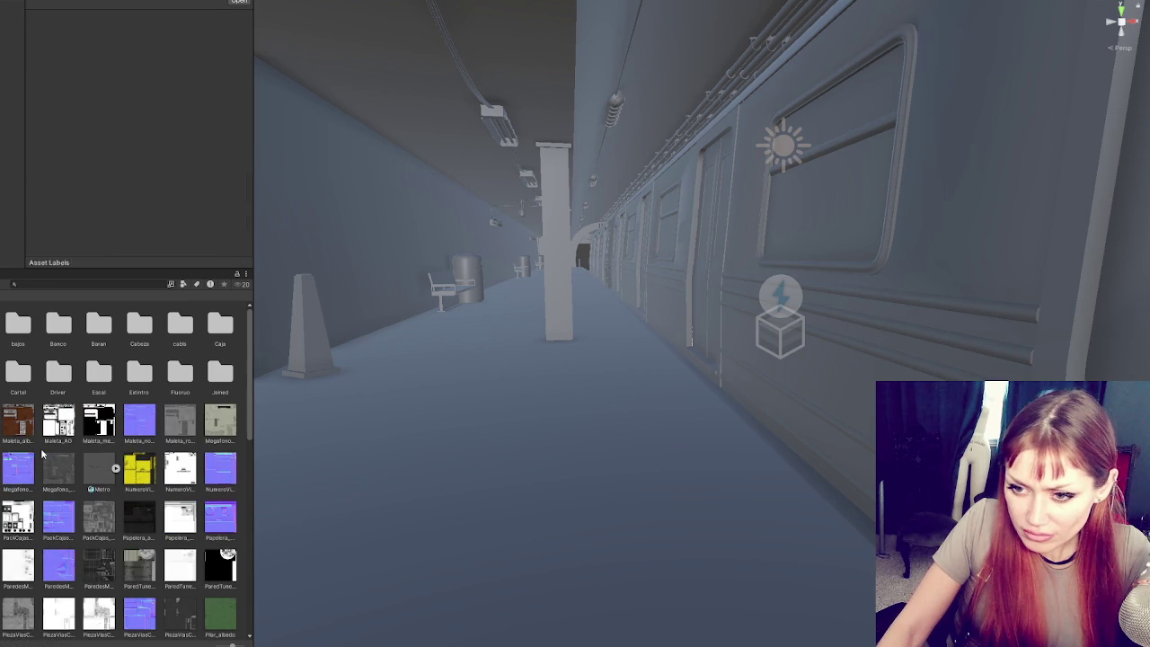
- Create a 'Maleta' folder and move the Maleta textures into it
right_click(41, 455)
mouse_move(63, 153)
left_click(233, 133)
type("Mea")
key("Return")
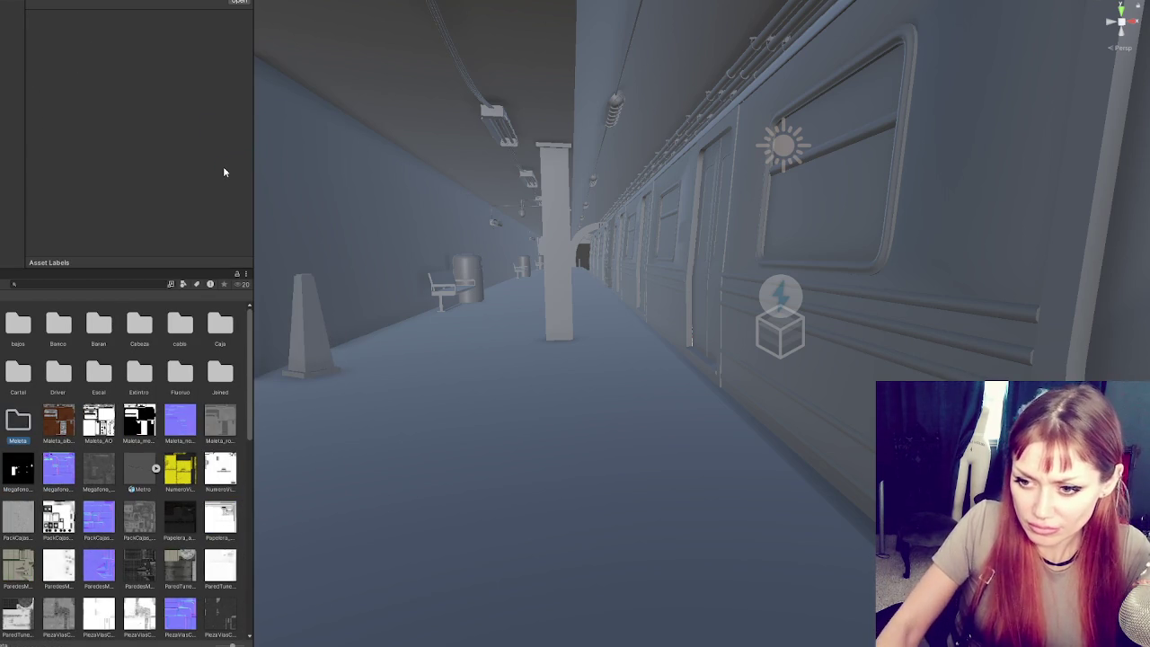
left_click(58, 422)
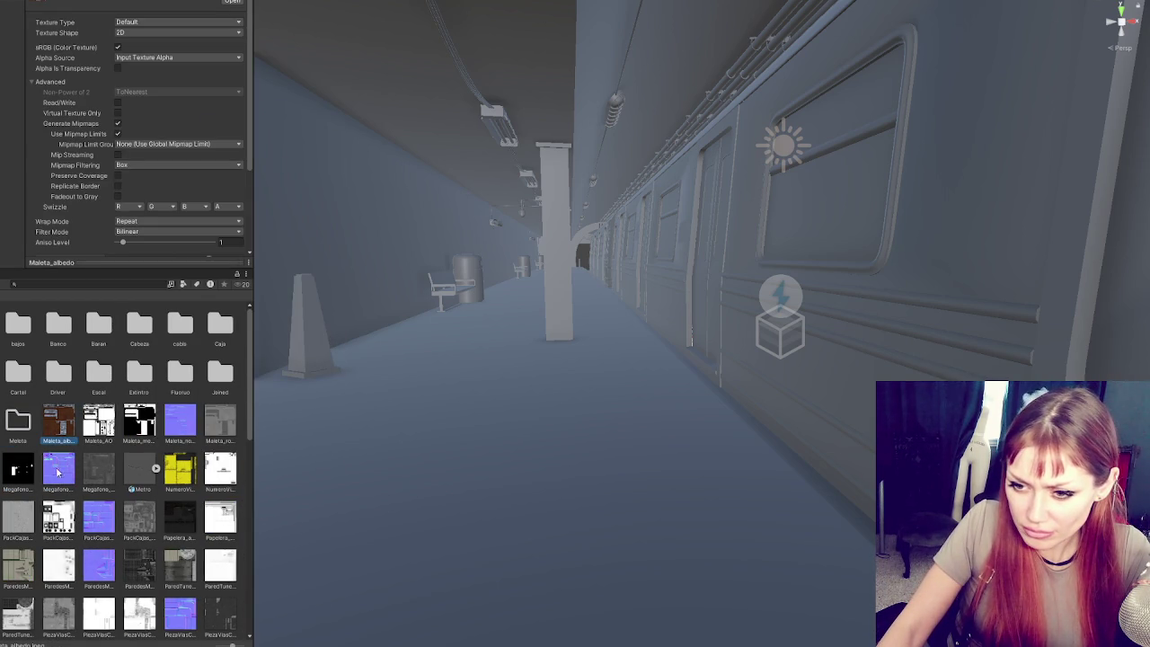
left_click(223, 431, "shift")
left_click_drag(223, 431, 18, 424)
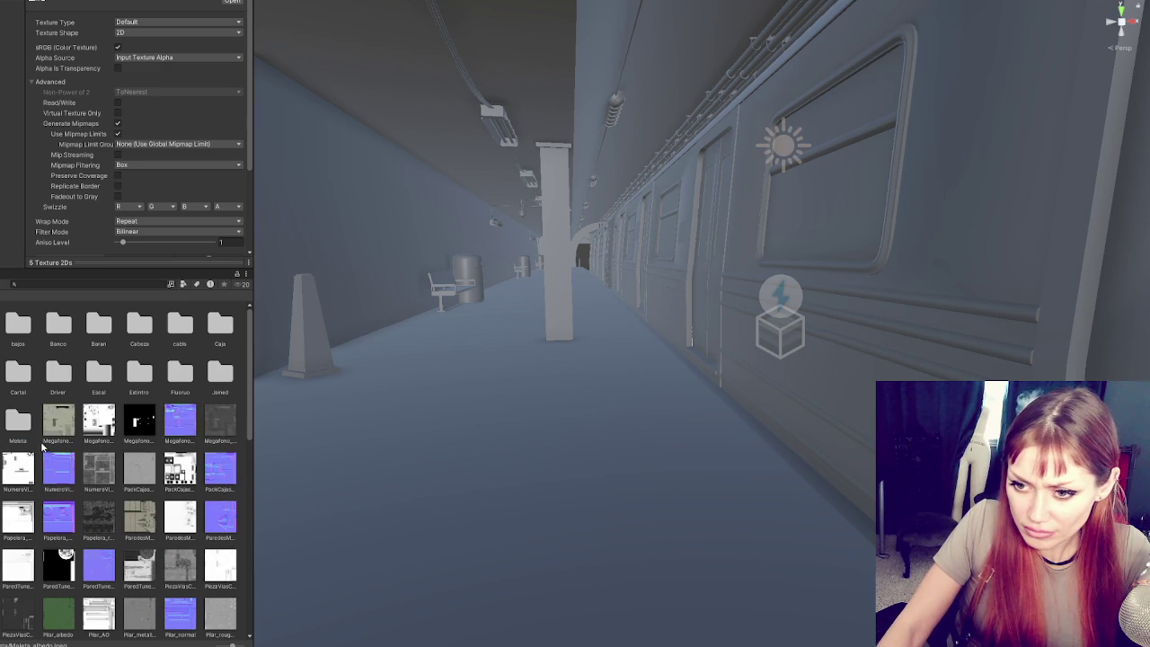
- Create a 'Megaphone' folder and move the five Megafono textures into it
right_click(38, 439)
mouse_move(109, 156)
left_click(230, 130)
type("Megafono")
key("Return")
left_click(99, 420)
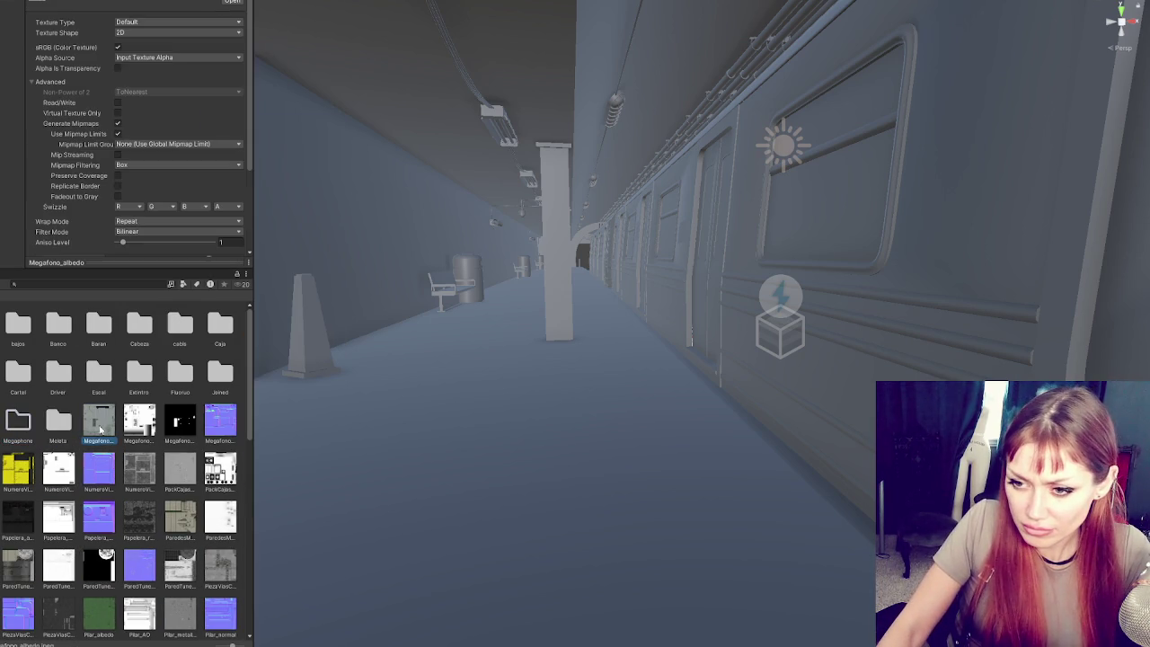
left_click(220, 420, "shift")
left_click_drag(220, 420, 27, 426)
- Create a 'Numero' folder and move the two NumeroVias textures into it
right_click(77, 453)
mouse_move(154, 188)
left_click(274, 132)
type("Met")
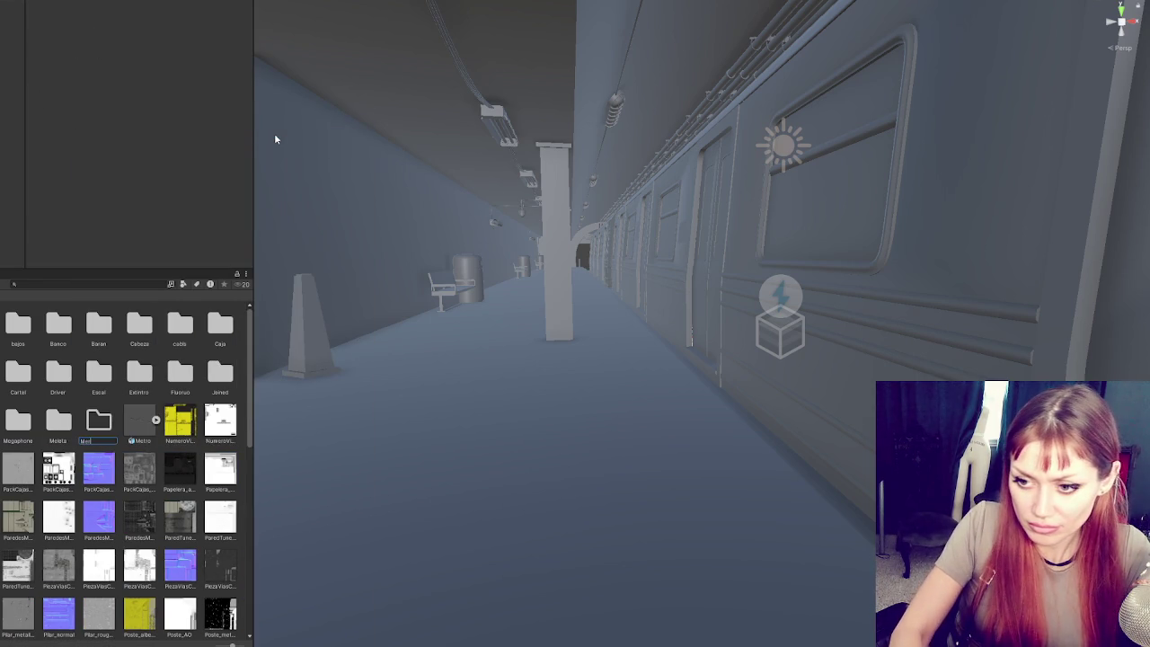
type("Numero")
key("Return")
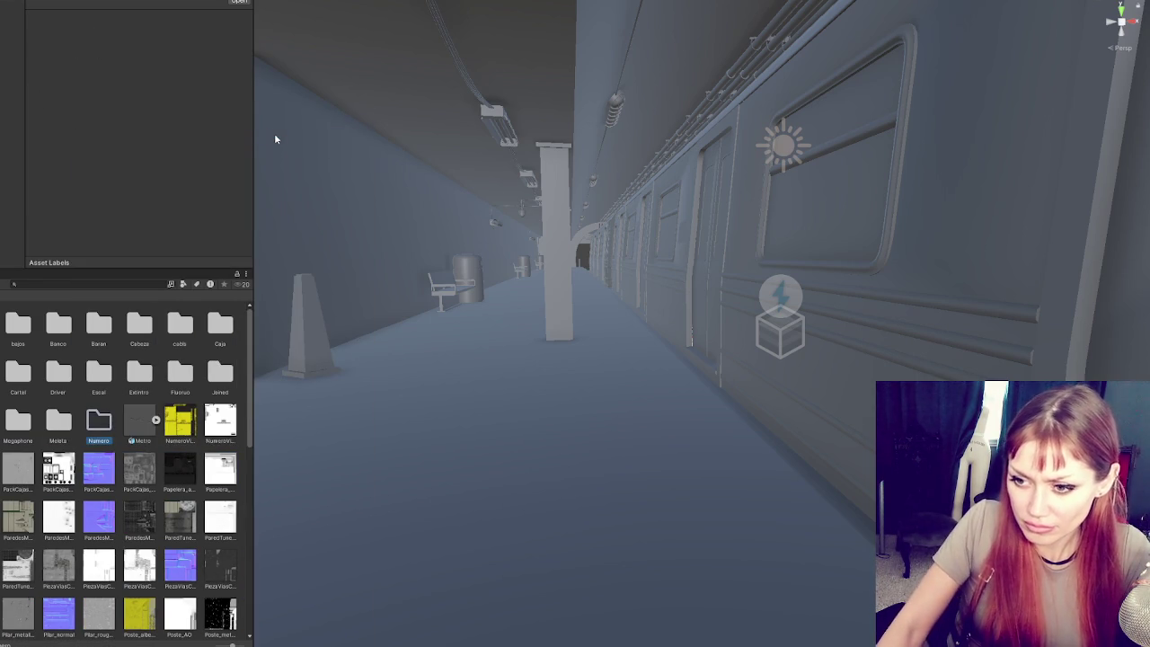
left_click(180, 420)
left_click(221, 420, "shift")
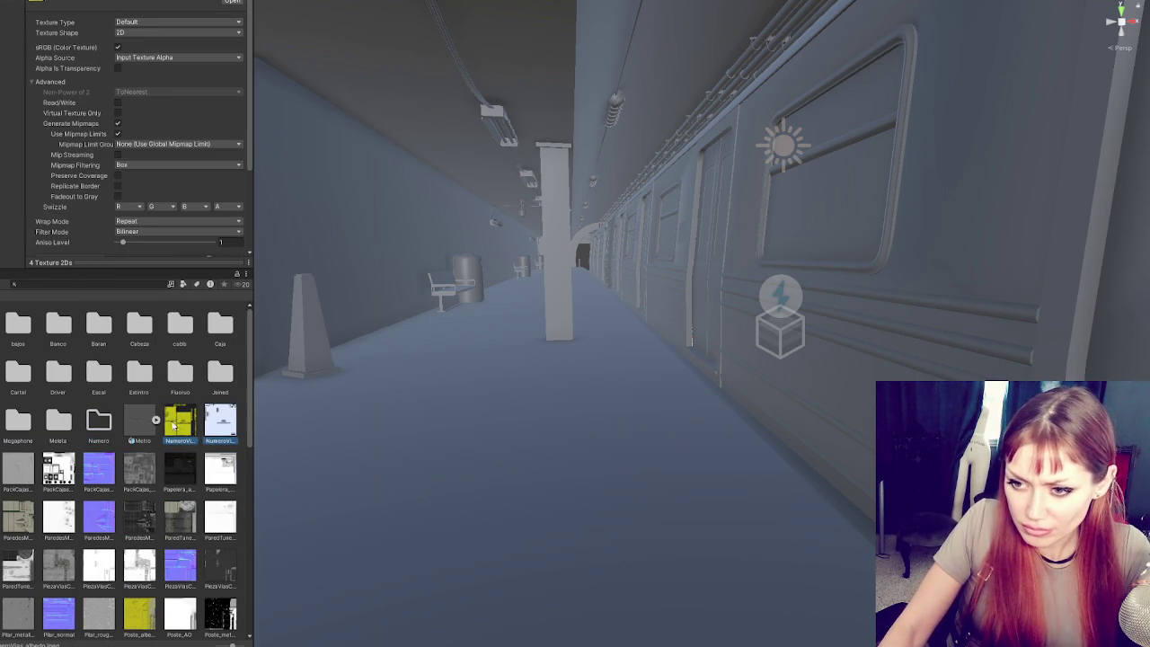
left_click_drag(179, 426, 101, 424)
- Create a new folder named 'Materials'
right_click(155, 451)
mouse_move(207, 149)
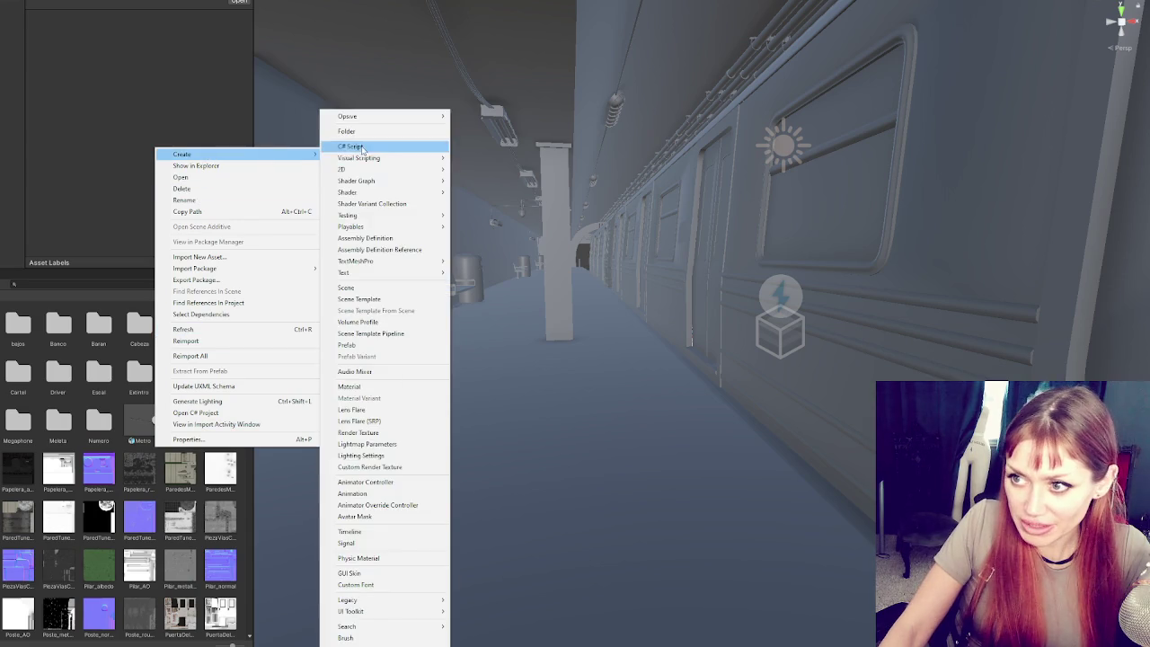
left_click(364, 137)
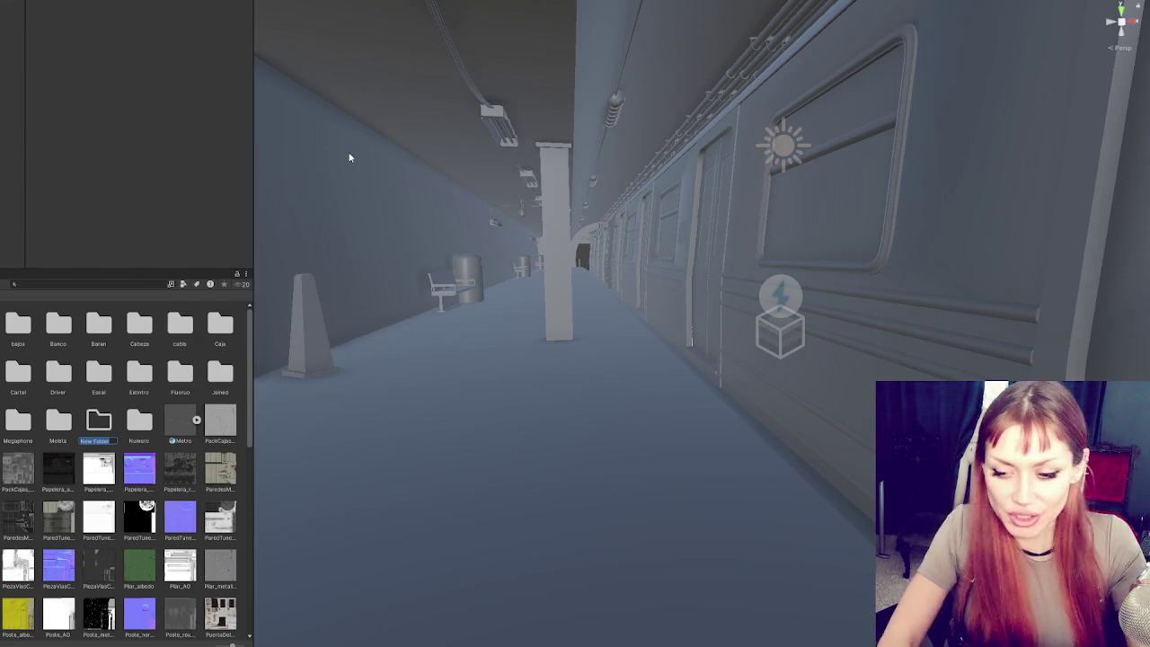
type("Mate")
key("Return")
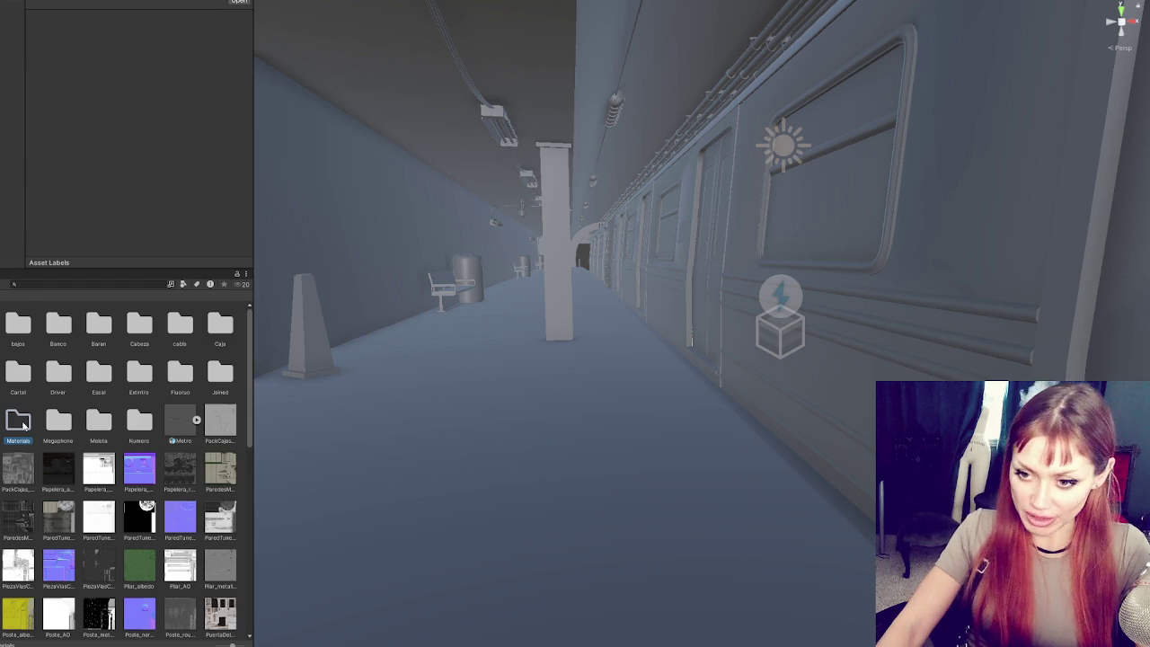
- Open the Materials folder and drag the texture images from Explorer into it
double_click(22, 425)
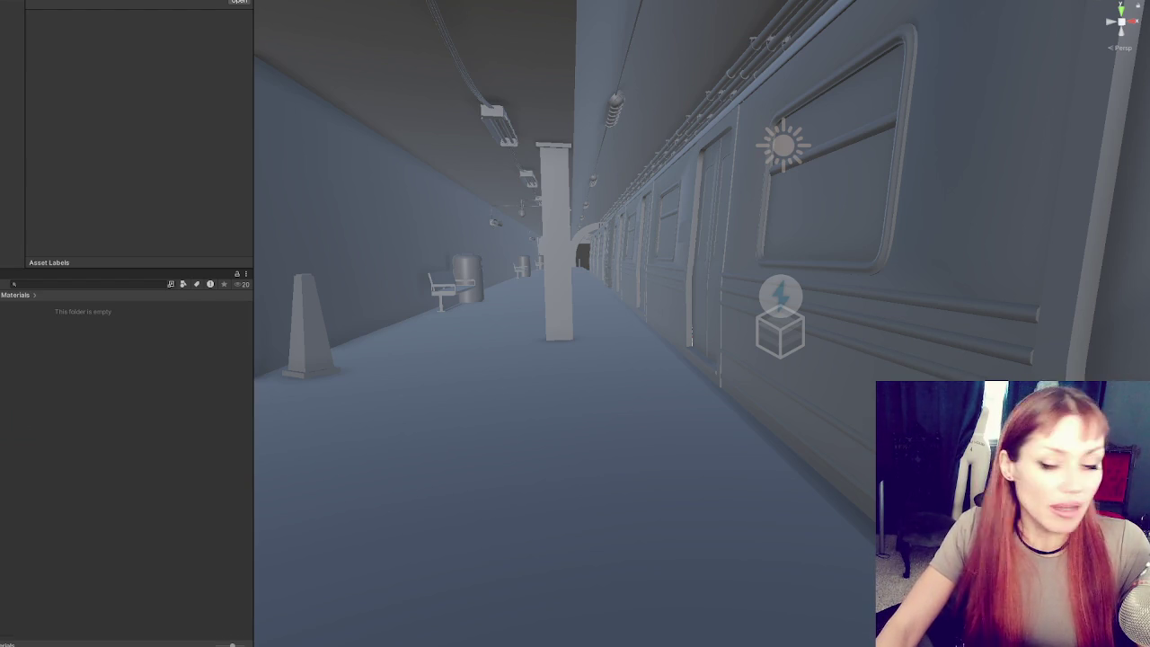
left_click_drag(84, 405, 128, 404)
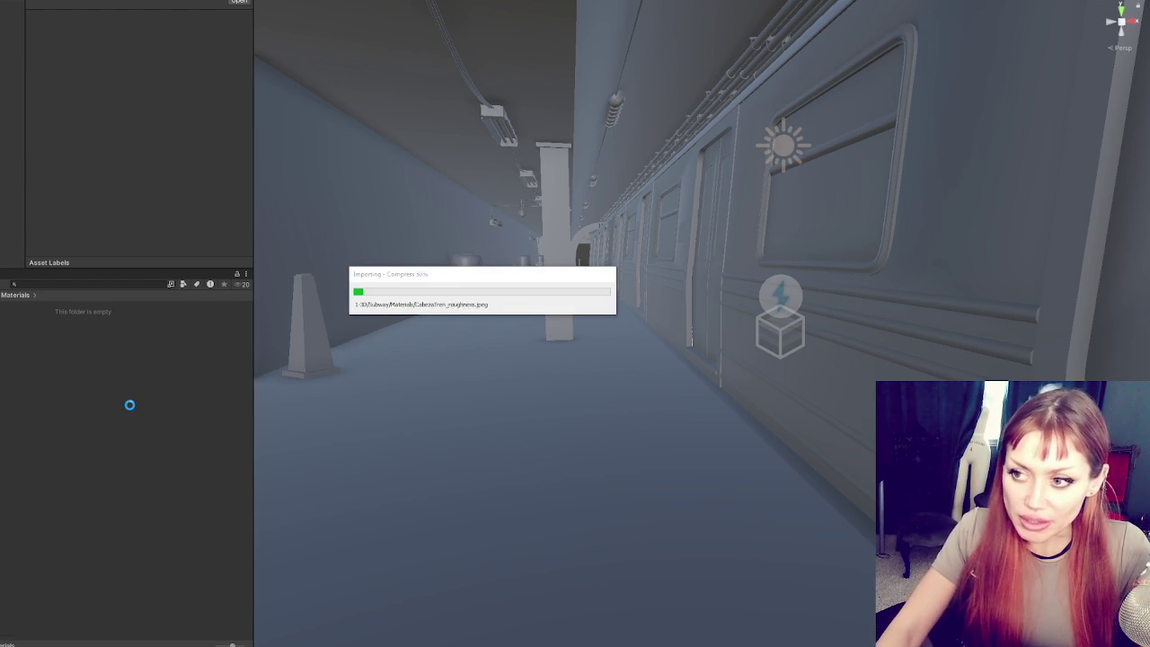